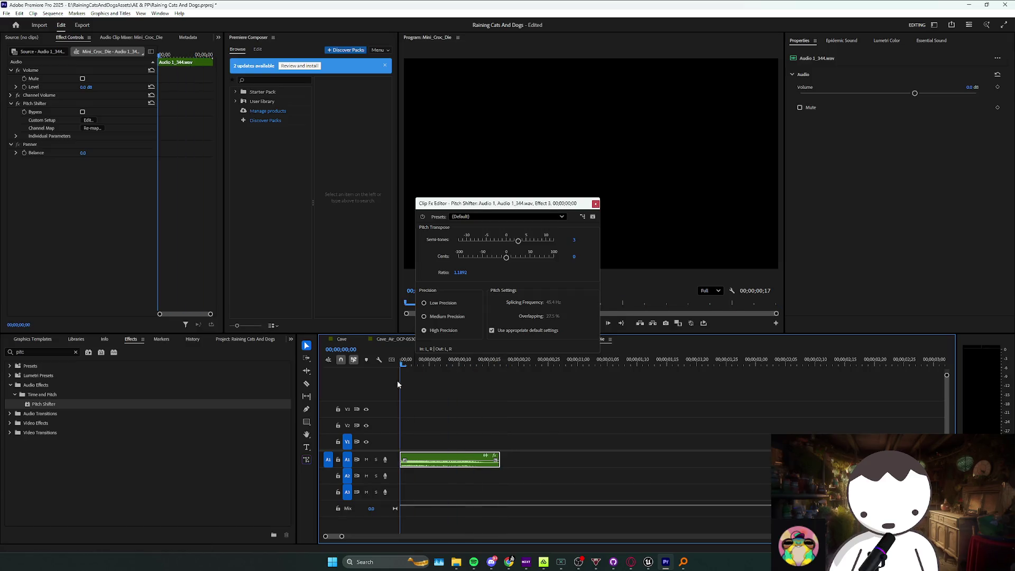
Save the project, then select Mini_Croc_Bite and Mini_Croc_Die and open Export as Waveform Audio.
{"action": "left_click", "coordinate": [559, 430]}
{"action": "key", "text": "ctrl+s"}
{"action": "key", "text": "shift+1"}
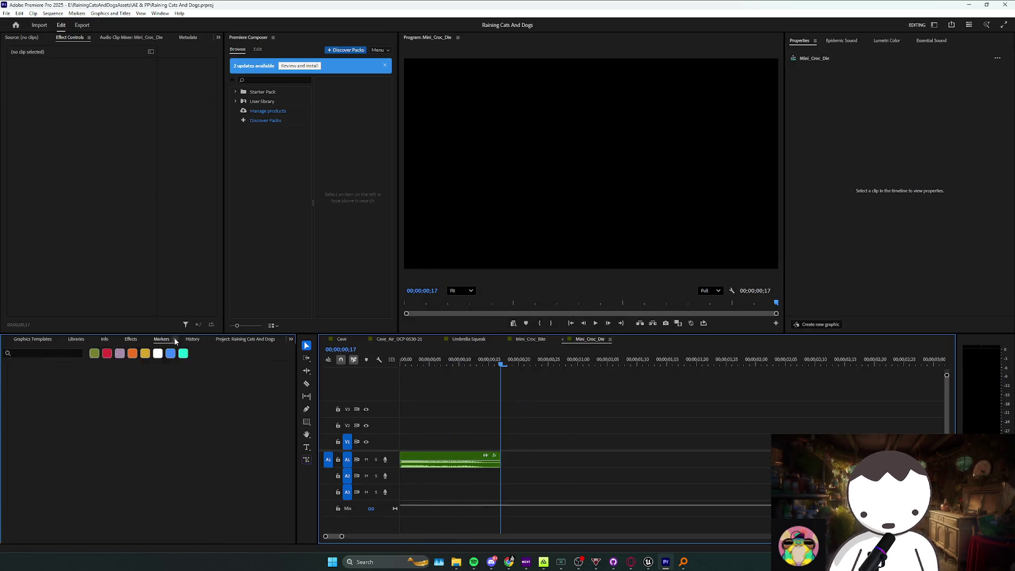
{"action": "scroll", "coordinate": [107, 480], "scroll_direction": "up", "scroll_amount": 3}
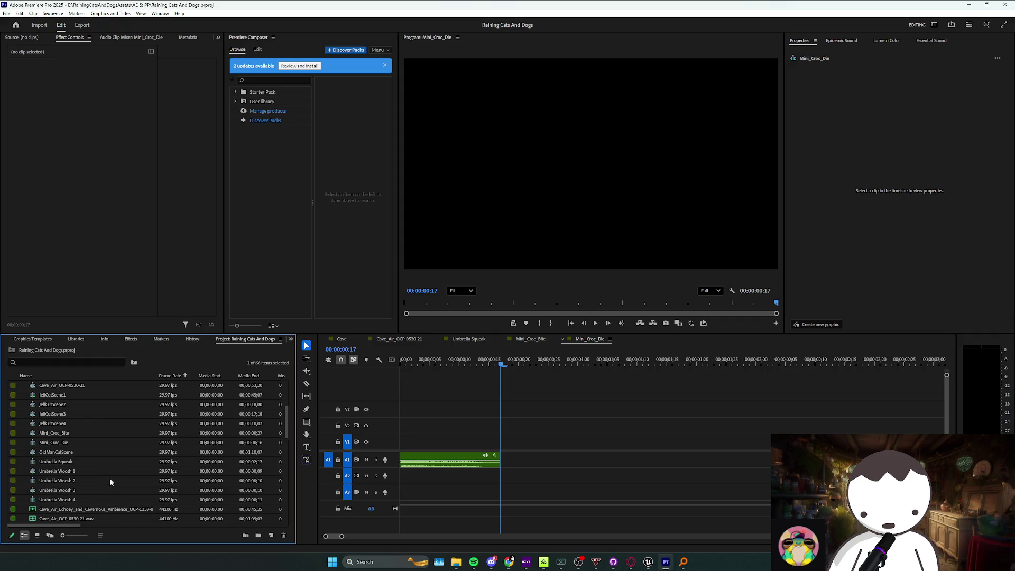
{"action": "scroll", "coordinate": [112, 461], "scroll_direction": "up", "scroll_amount": 3}
{"action": "scroll", "coordinate": [100, 459], "scroll_direction": "down", "scroll_amount": 2}
{"action": "scroll", "coordinate": [103, 451], "scroll_direction": "up", "scroll_amount": 1}
{"action": "left_click", "coordinate": [126, 442]}
{"action": "left_click", "coordinate": [138, 452], "text": "shift"}
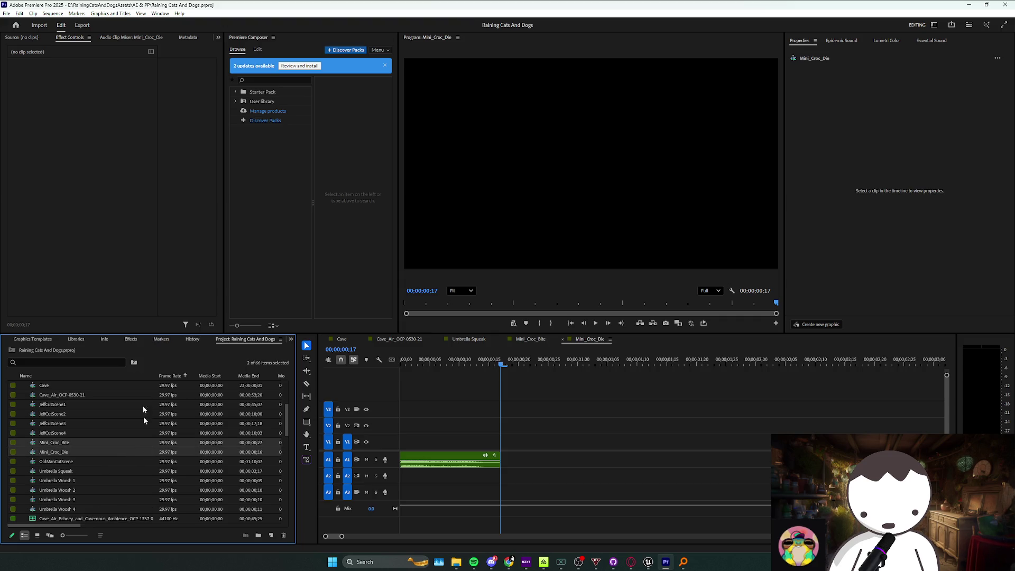
{"action": "left_click", "coordinate": [83, 28]}
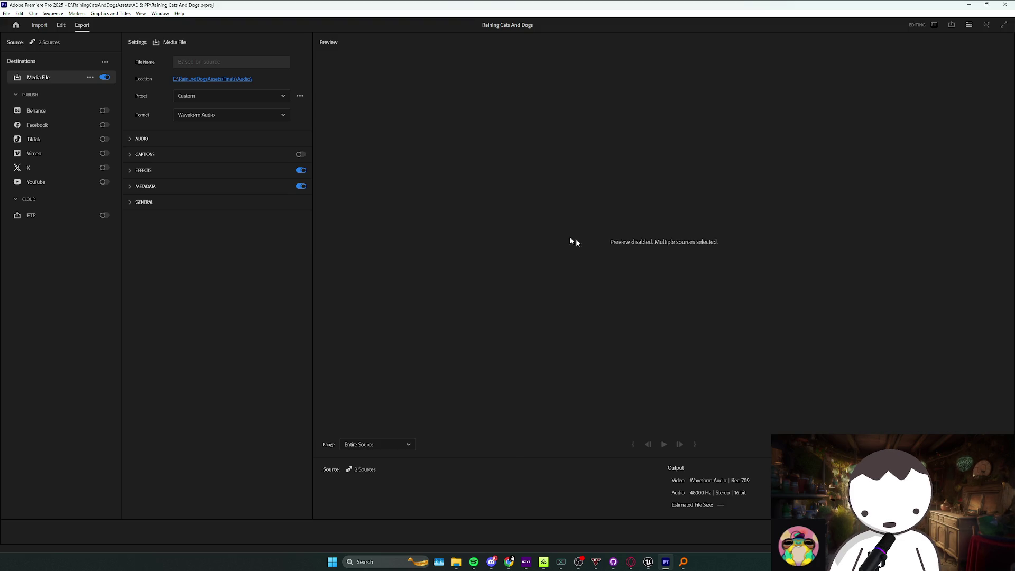
Run the WAV export of the Mini_Croc_Bite and Mini_Croc_Die sequences.
{"action": "key", "text": "Escape"}
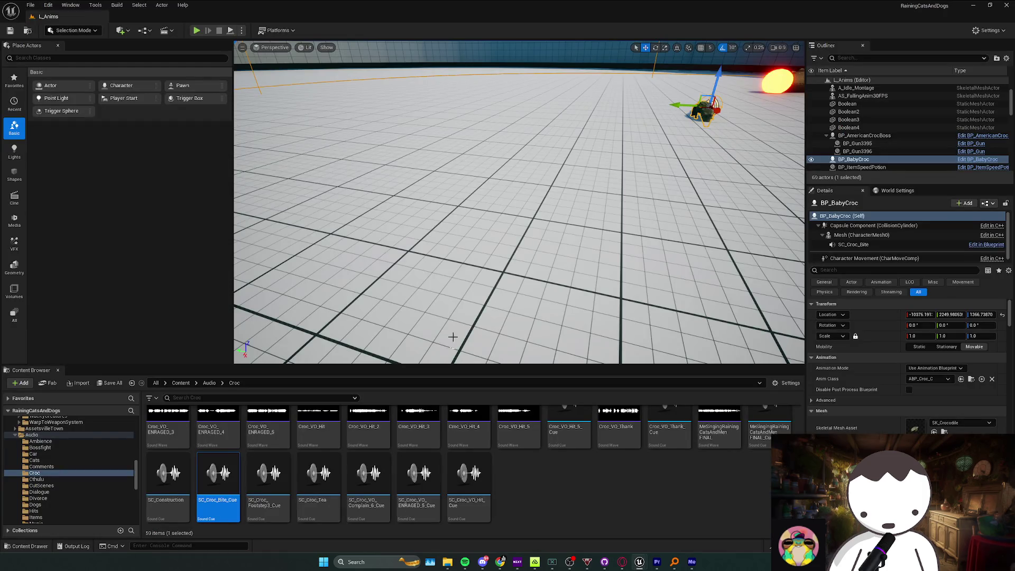
Drag both Mini_Croc WAV files from the Croc Explorer folder into Unreal's Audio/Croc folder.
{"action": "mouse_move", "coordinate": [447, 561]}
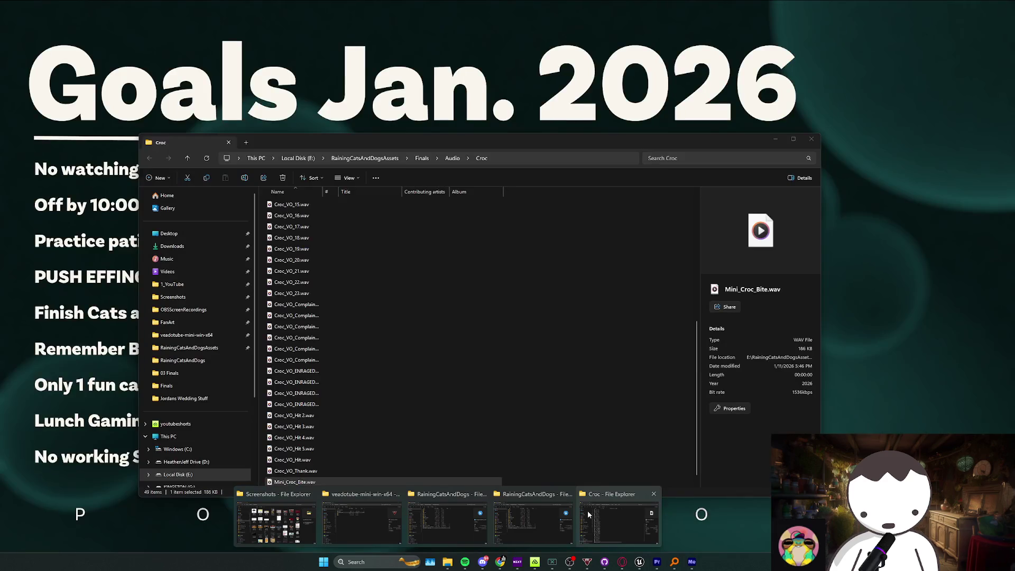
{"action": "left_click", "coordinate": [588, 514]}
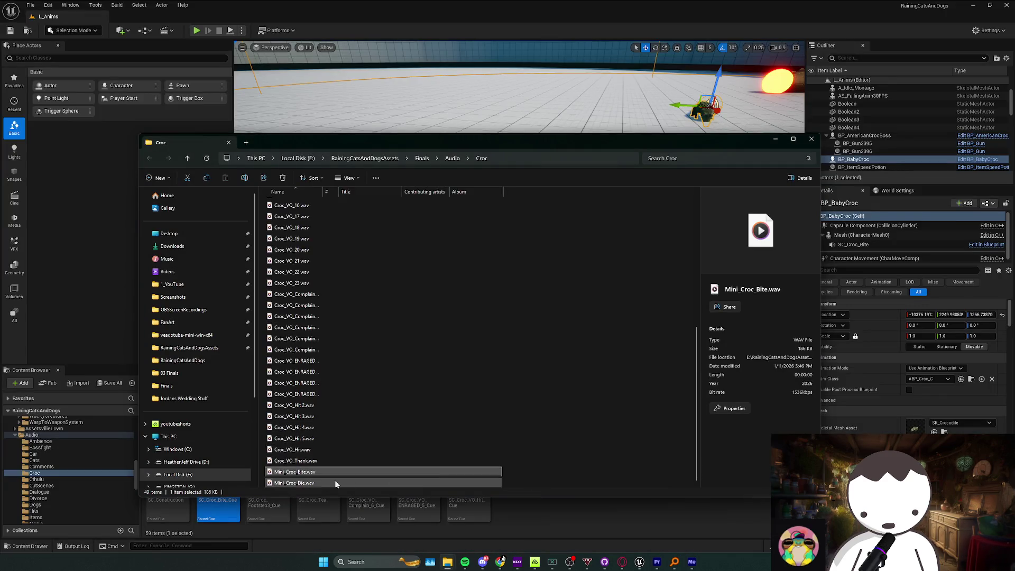
{"action": "mouse_move", "coordinate": [512, 476]}
{"action": "left_mouse_down"}
{"action": "mouse_move", "coordinate": [502, 487]}
{"action": "mouse_move", "coordinate": [380, 477]}
{"action": "left_mouse_up"}
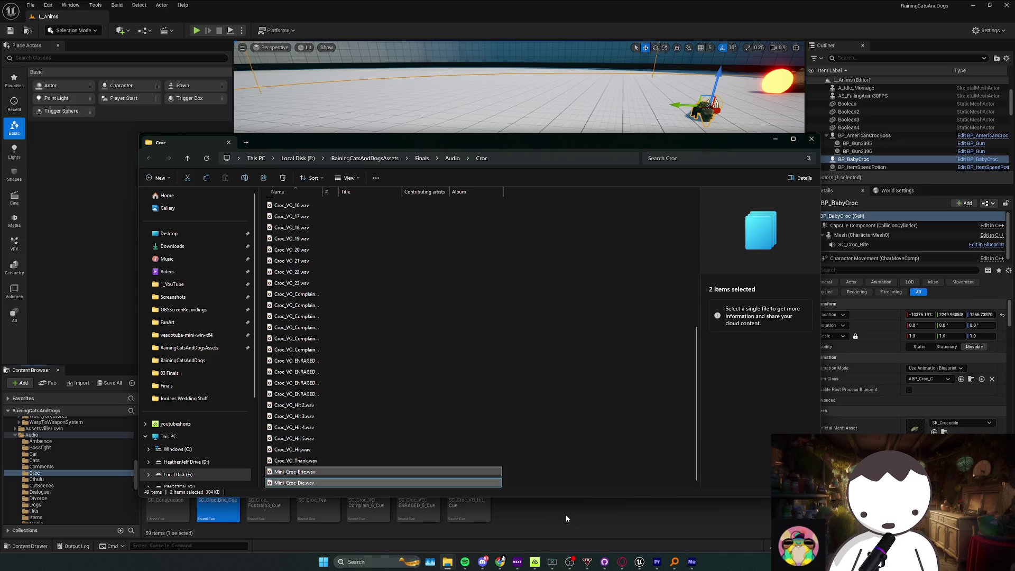
{"action": "left_click_drag", "start_coordinate": [565, 517], "coordinate": [565, 517]}
{"action": "right_click", "coordinate": [209, 509]}
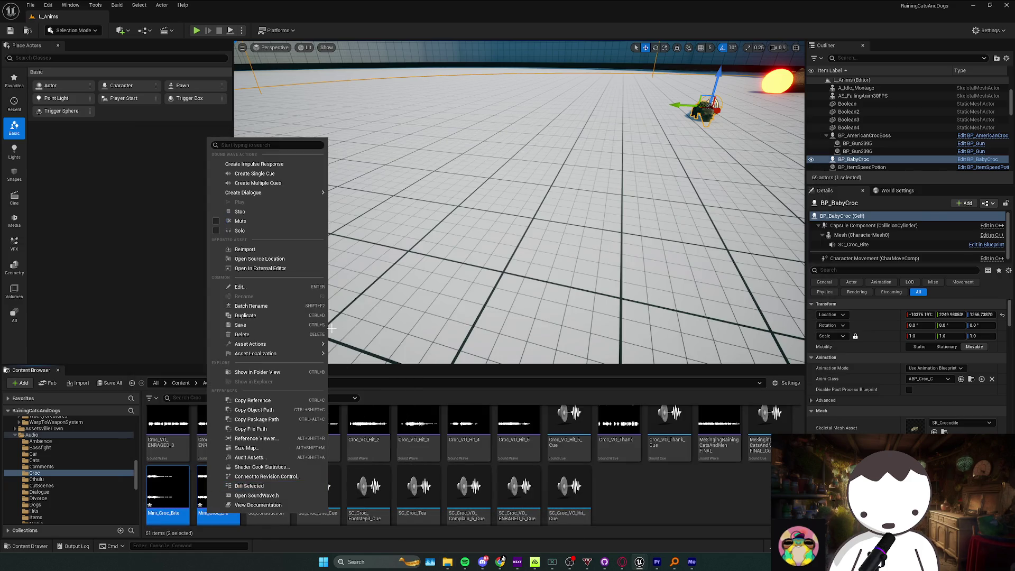
Create a single Mini_Croc_Die_Cue, then delete it again.
{"action": "left_click", "coordinate": [256, 173]}
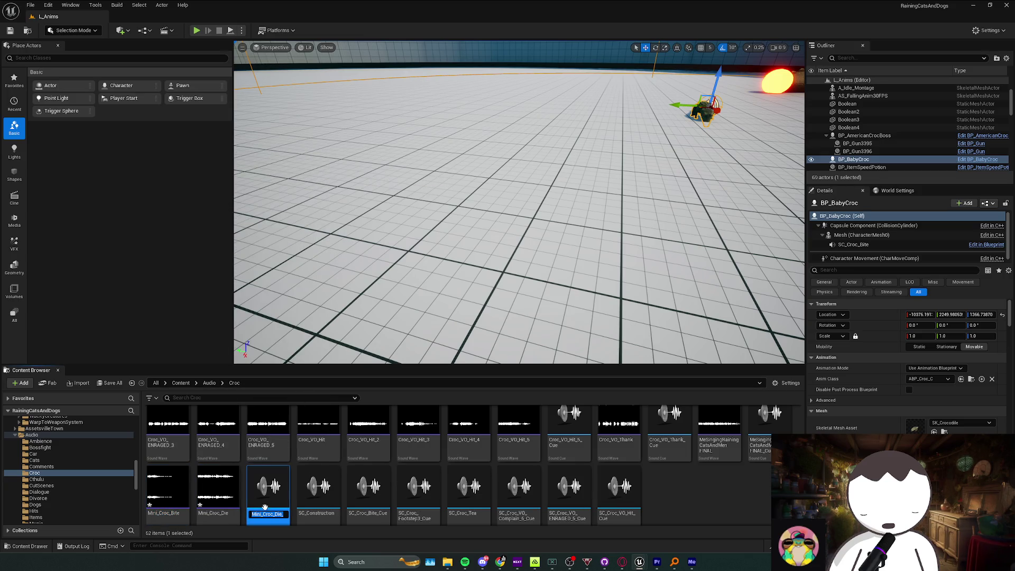
{"action": "key", "text": "Return"}
{"action": "key", "text": "Delete"}
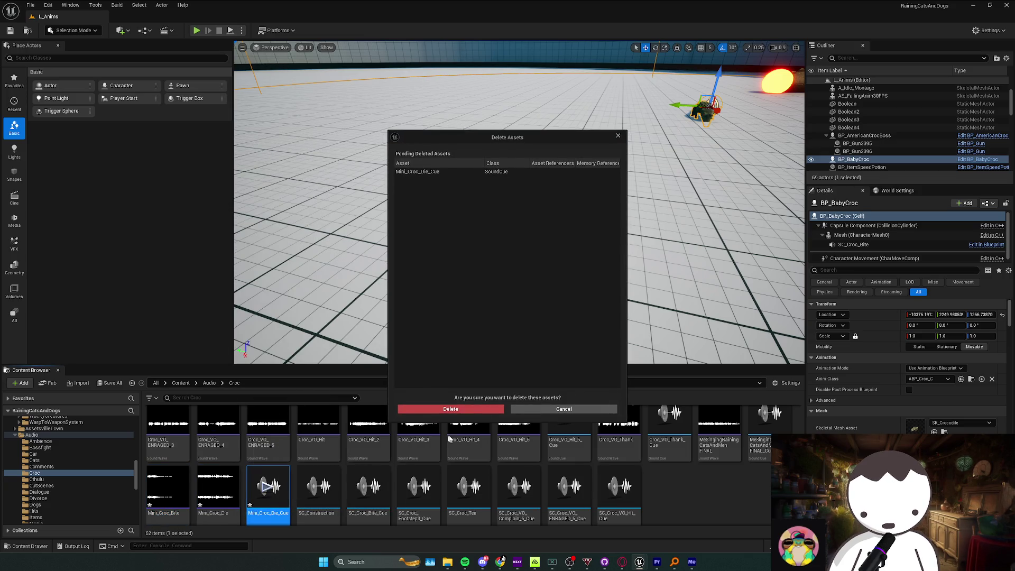
{"action": "left_click", "coordinate": [466, 408]}
Create separate cues for both Mini_Croc sound waves and open Mini_Croc_Die_Cue.
{"action": "left_click", "coordinate": [168, 489]}
{"action": "left_click", "coordinate": [218, 488], "text": "ctrl"}
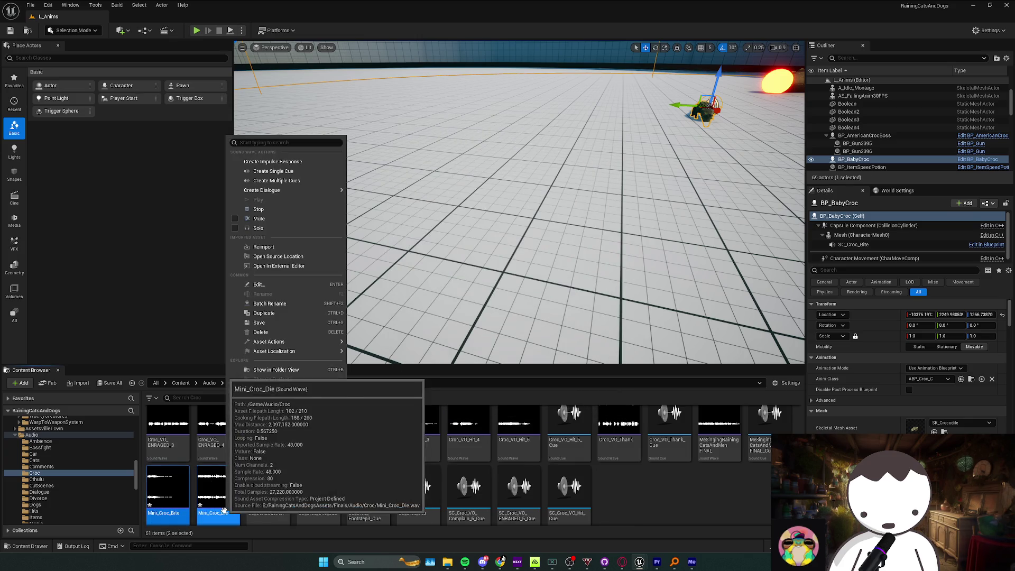
{"action": "right_click", "coordinate": [218, 489]}
{"action": "left_click", "coordinate": [300, 182]}
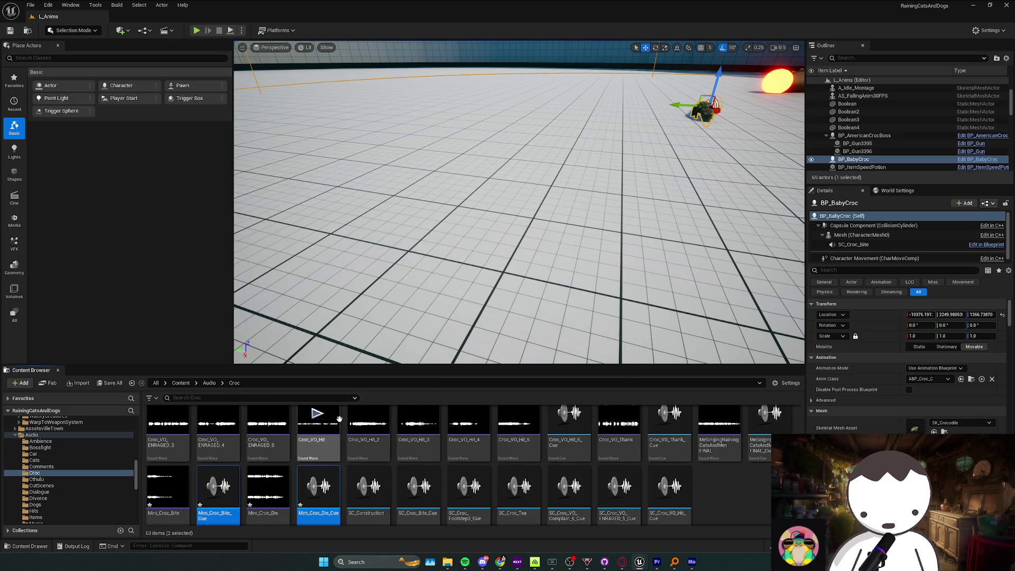
{"action": "double_click", "coordinate": [318, 488]}
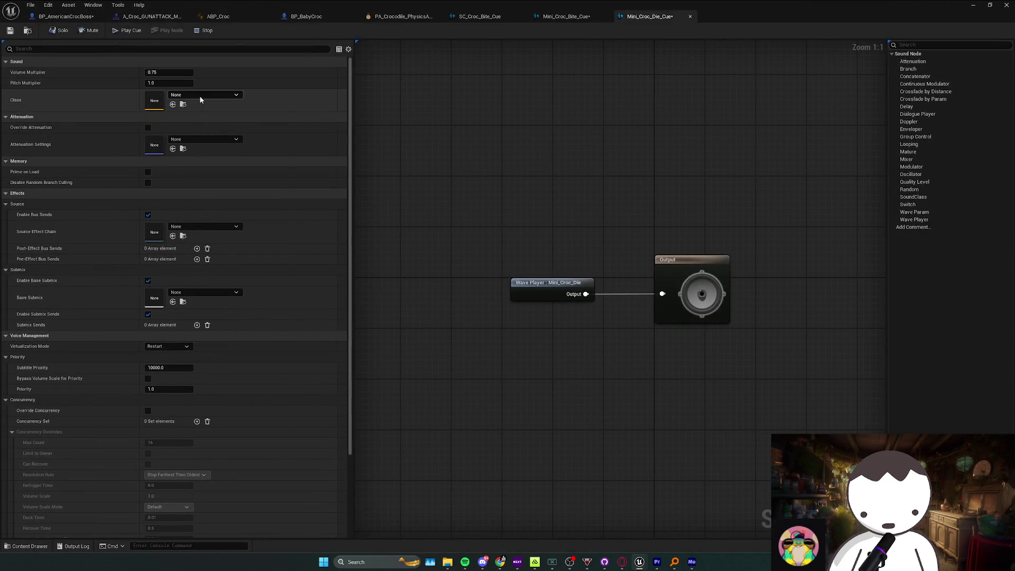
Set the sound class of Mini_Croc_Die_Cue and Mini_Croc_Bite_Cue to SC_SFX_Mine.
{"action": "left_click", "coordinate": [204, 95]}
{"action": "scroll", "coordinate": [214, 217], "scroll_direction": "down", "scroll_amount": 3}
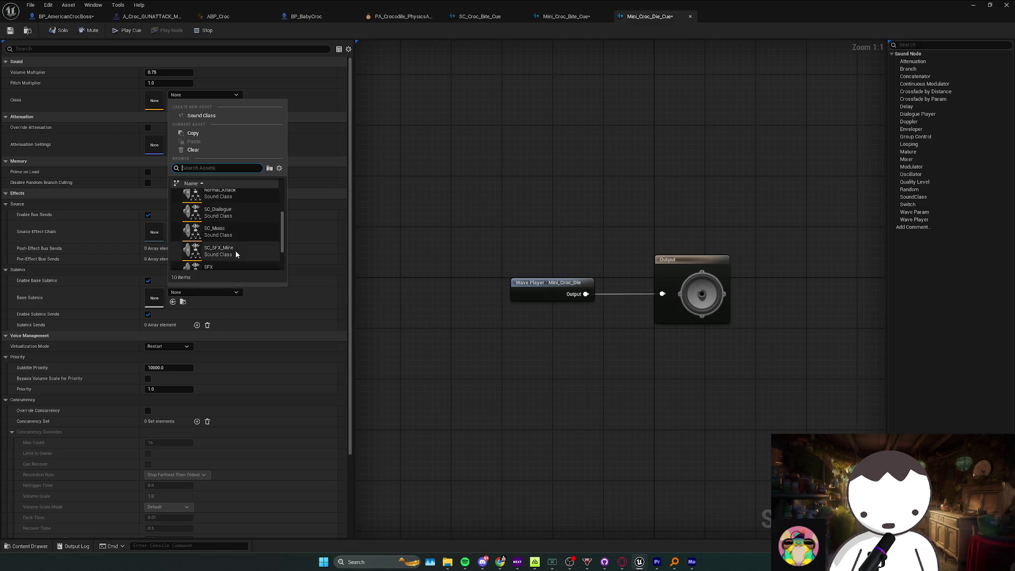
{"action": "left_click", "coordinate": [227, 255]}
{"action": "left_click", "coordinate": [566, 16]}
{"action": "left_click", "coordinate": [205, 95]}
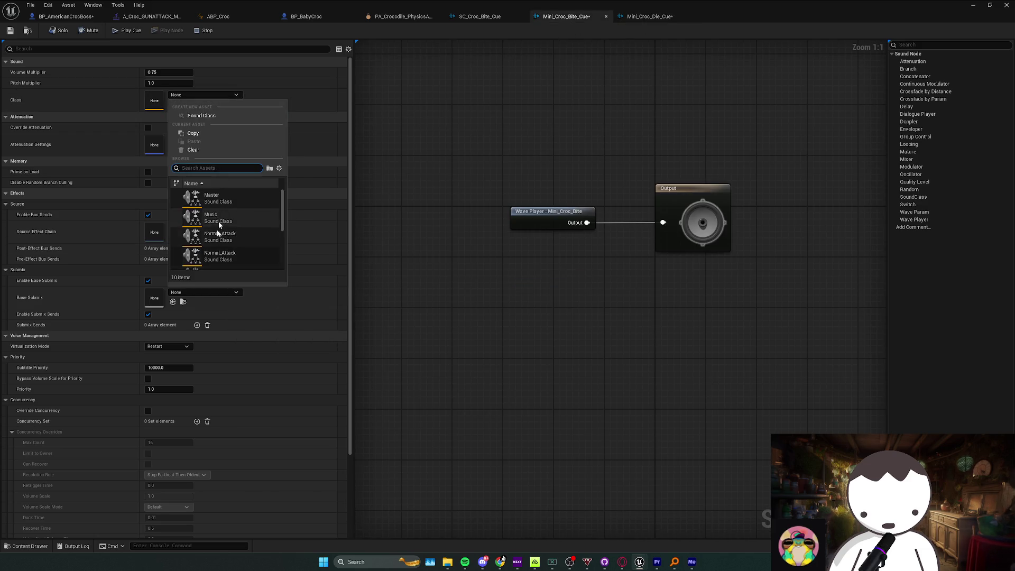
{"action": "left_click", "coordinate": [232, 243]}
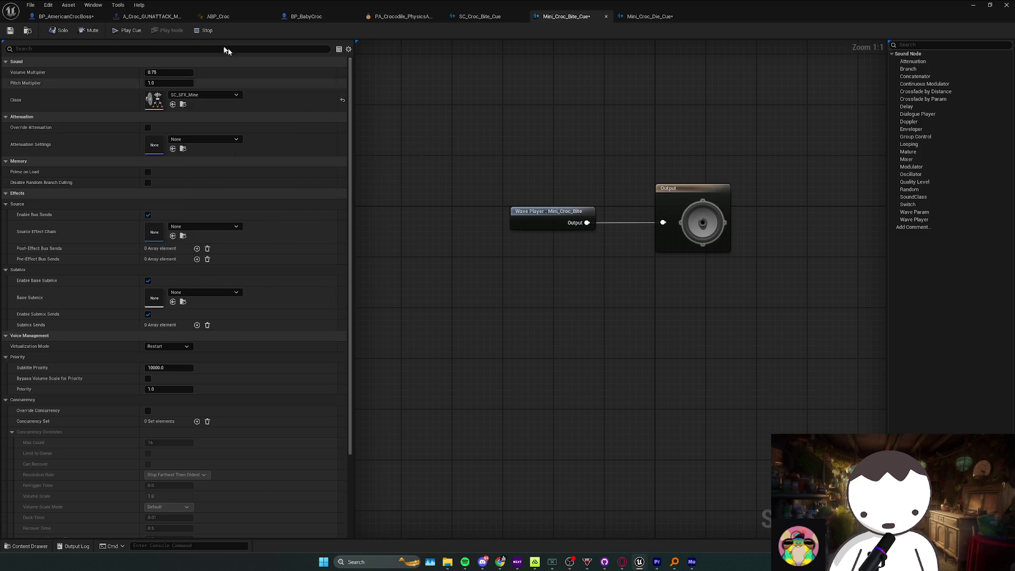
Delete the SC_Croc_Bite component from BP_BabyCroc and return to the level editor.
{"action": "left_click", "coordinate": [60, 16]}
{"action": "left_click", "coordinate": [306, 16]}
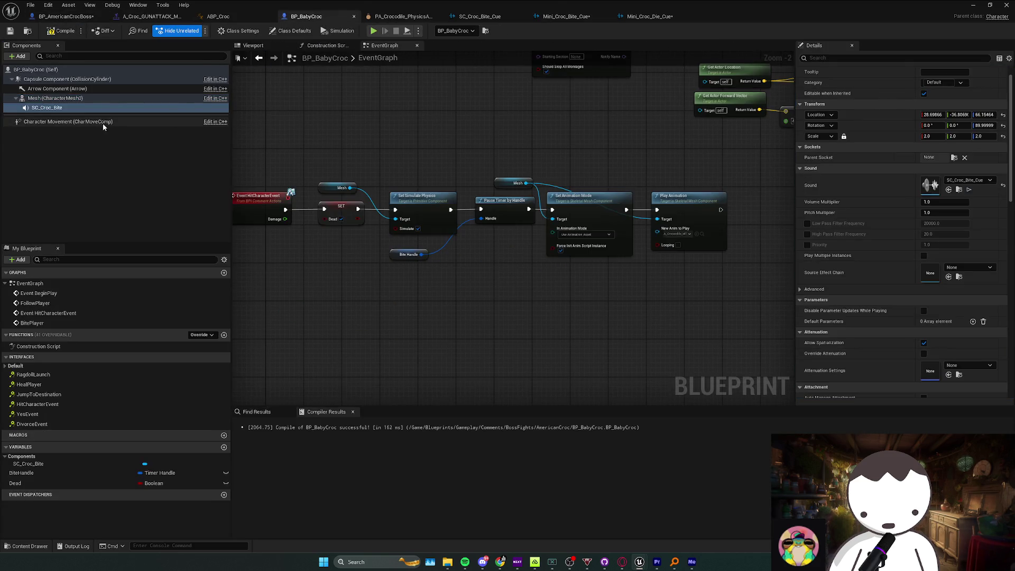
{"action": "key", "text": "Delete"}
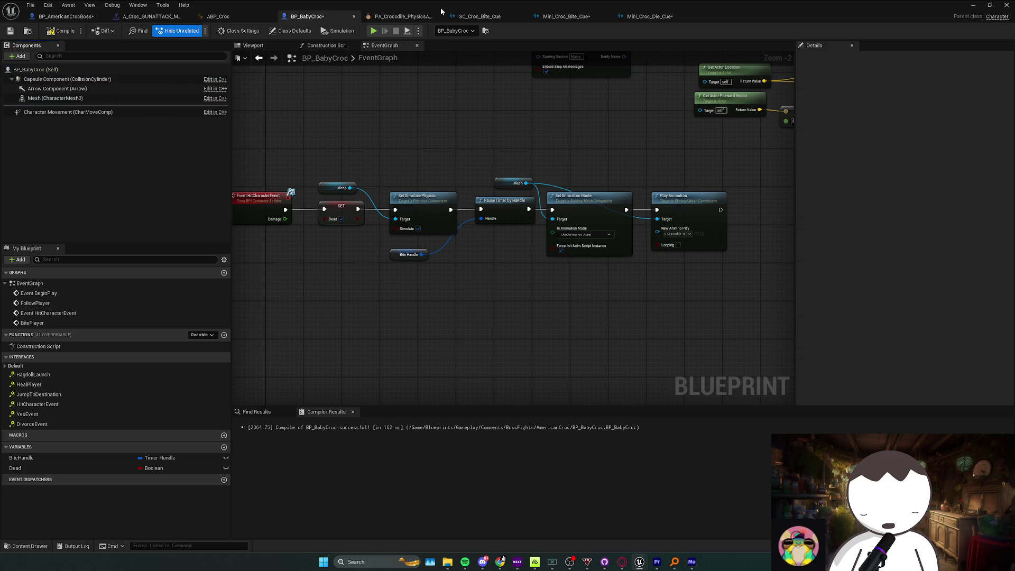
{"action": "key", "text": "super+Down"}
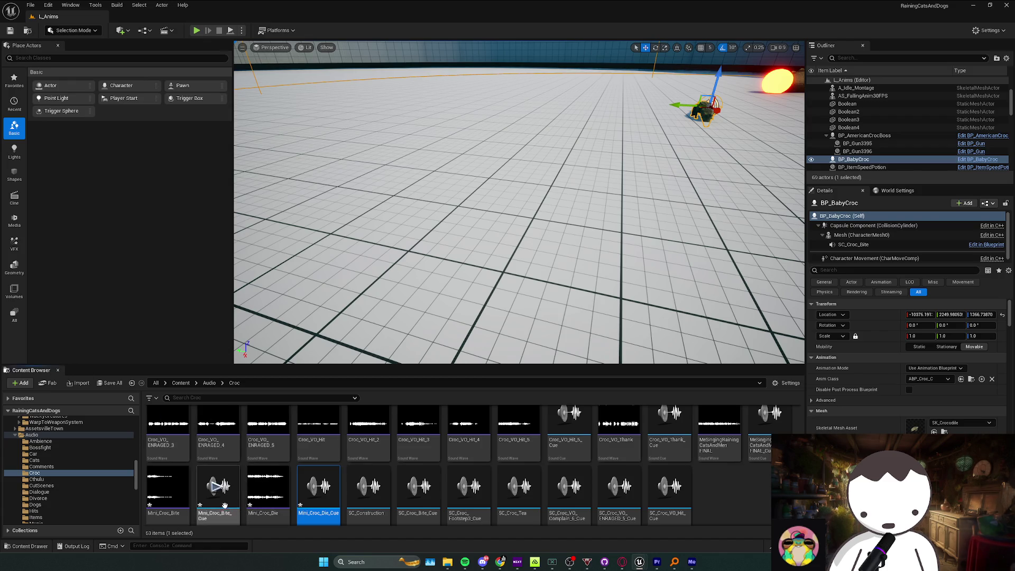
Add Mini_Croc_Bite_Cue to BP_BabyCroc as a sound component, then select Mini_Croc_Die_Cue.
{"action": "left_click", "coordinate": [220, 510]}
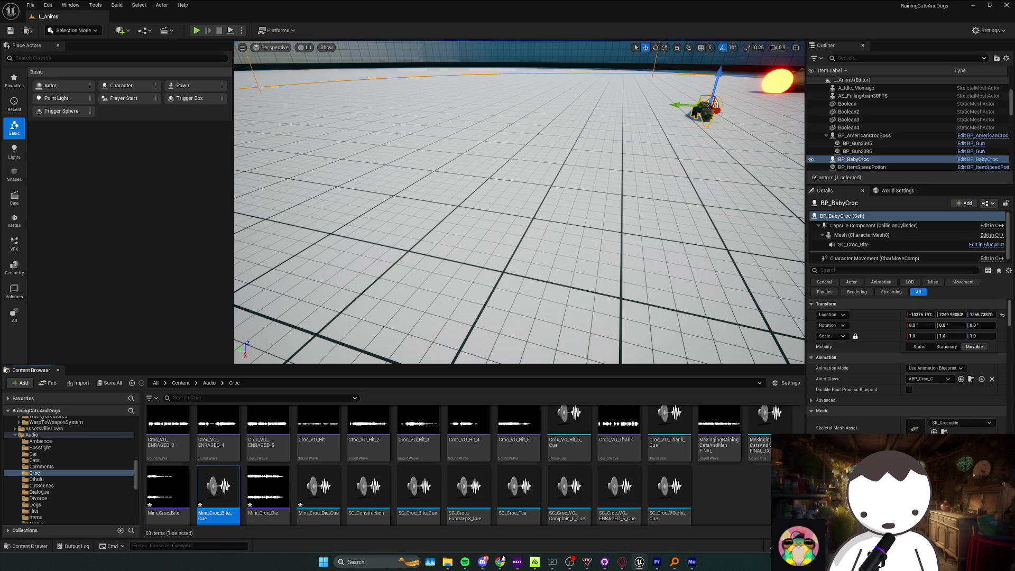
{"action": "key", "text": "ctrl+v"}
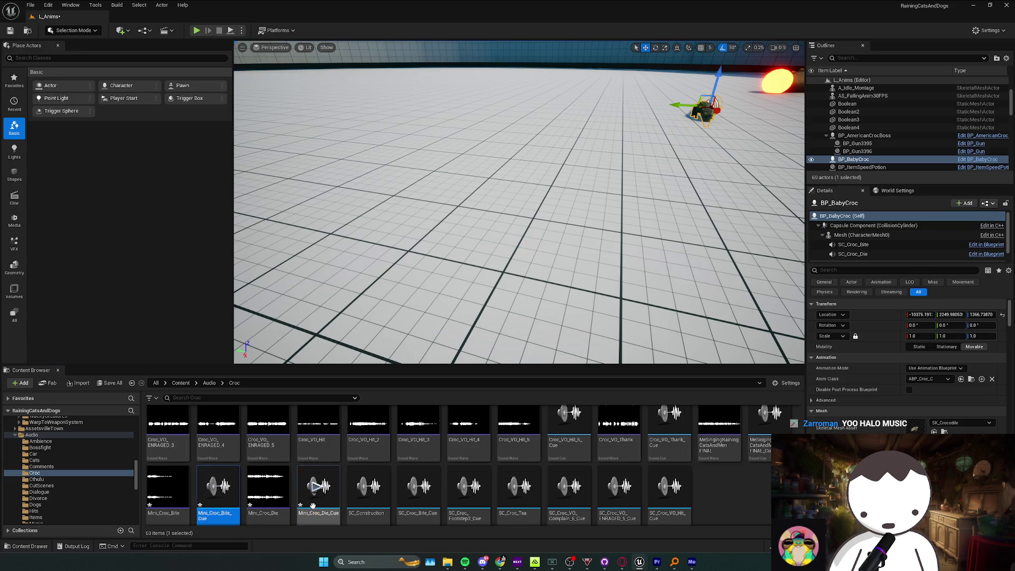
{"action": "key", "text": "Right"}
{"action": "key", "text": "Right"}
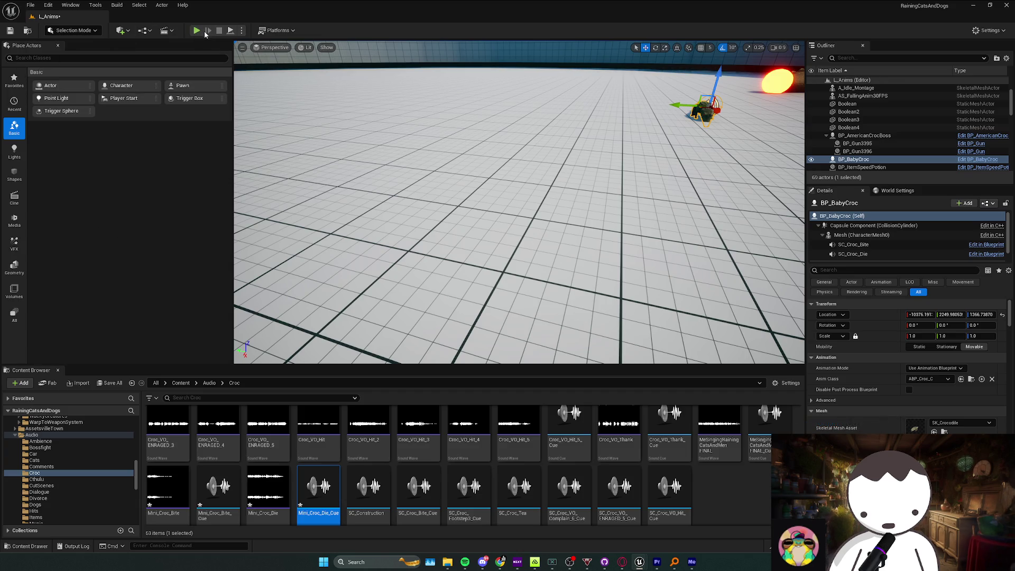
Run a quick Play In Editor test of the baby croc level and stop it.
{"action": "left_click", "coordinate": [196, 30]}
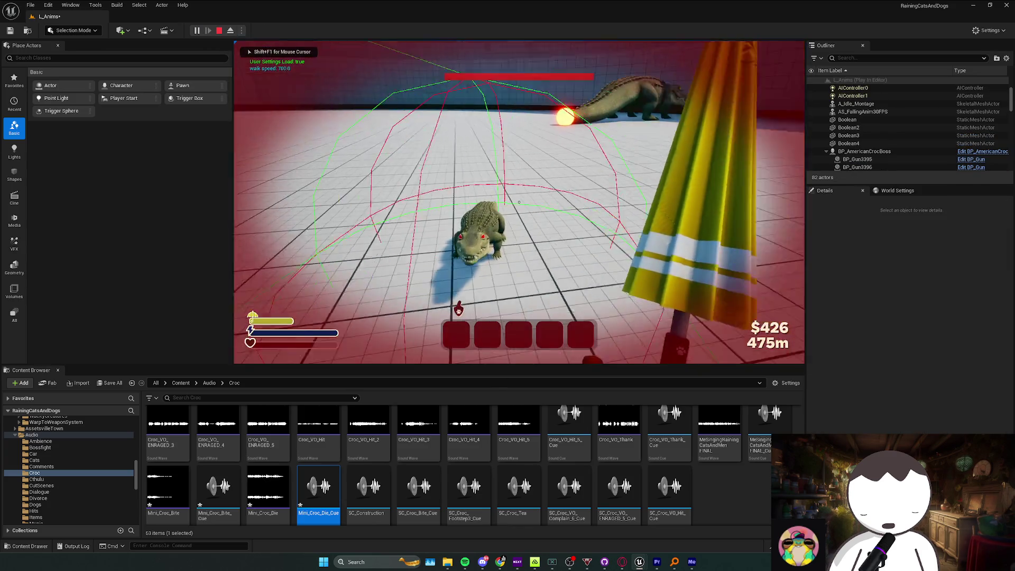
{"action": "key", "text": "Escape"}
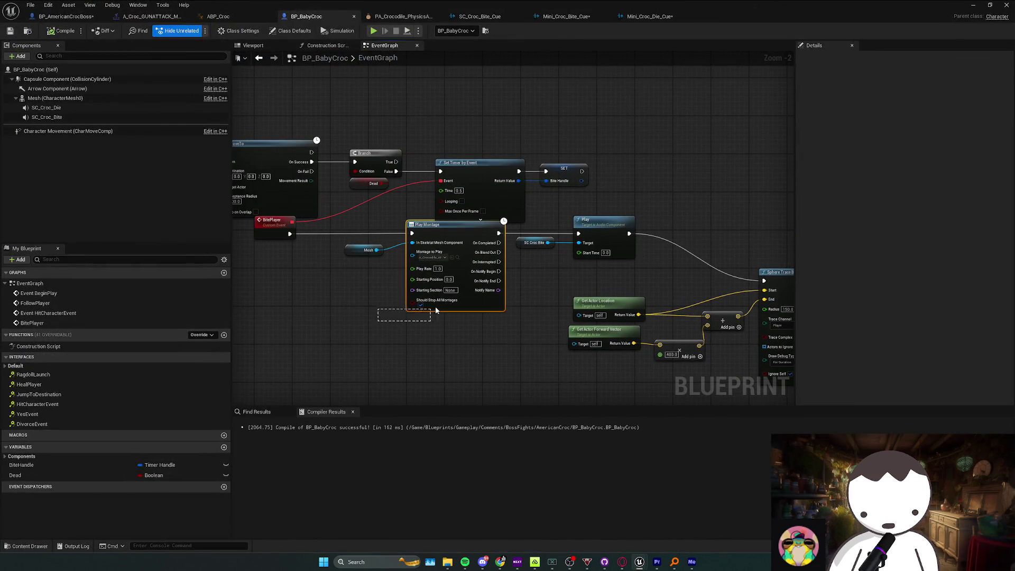
Shift the Set Timer by Event and SET nodes right and line up the montage and sound nodes.
{"action": "left_click", "coordinate": [417, 246]}
{"action": "left_click", "coordinate": [422, 245]}
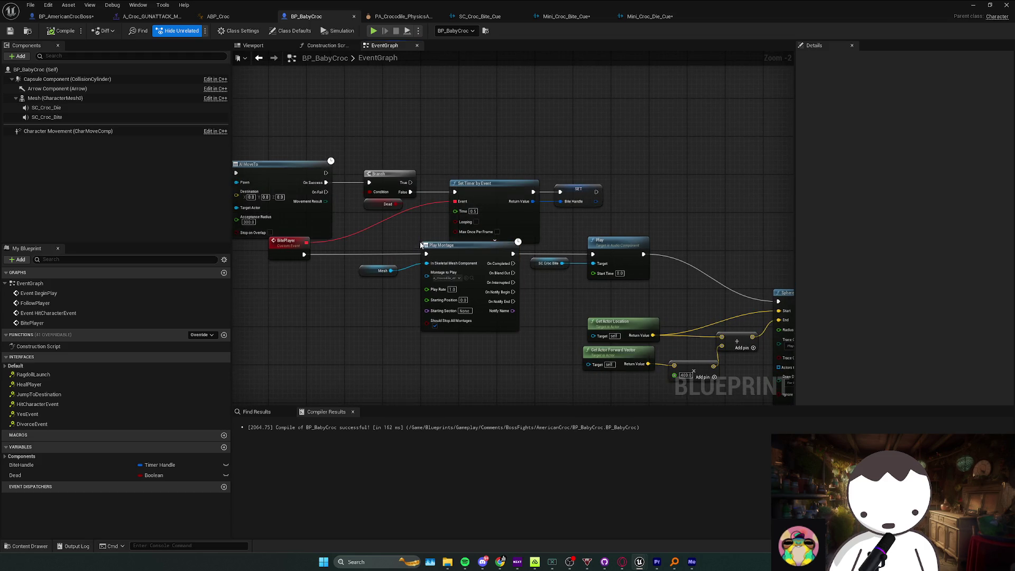
{"action": "left_click_drag", "start_coordinate": [422, 209], "coordinate": [581, 182]}
{"action": "left_click_drag", "start_coordinate": [491, 183], "coordinate": [567, 183]}
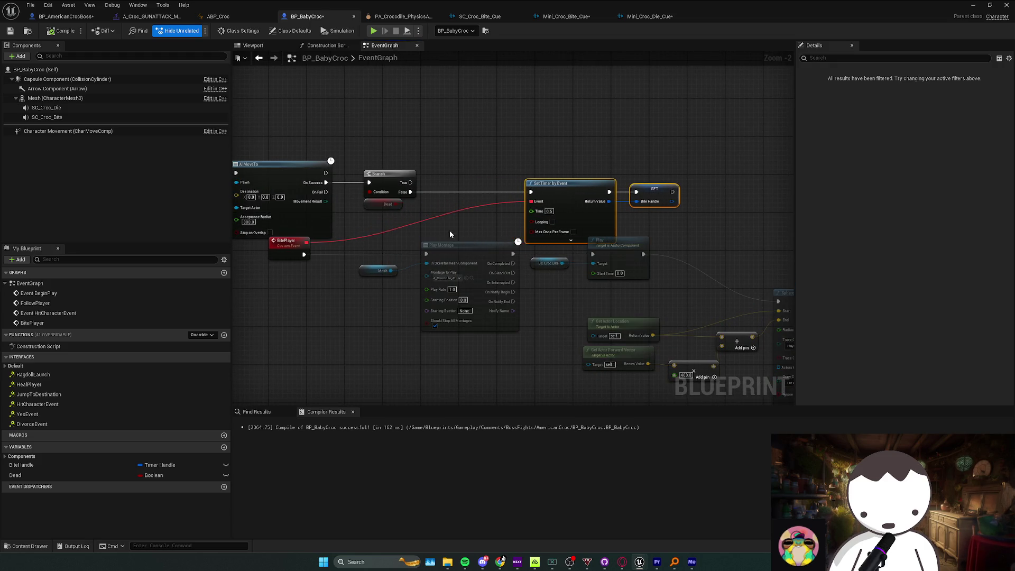
{"action": "left_click", "coordinate": [449, 245]}
{"action": "left_click", "coordinate": [591, 258]}
{"action": "mouse_move", "coordinate": [642, 180]}
{"action": "left_mouse_down"}
{"action": "mouse_move", "coordinate": [503, 222]}
{"action": "mouse_move", "coordinate": [662, 206]}
{"action": "left_mouse_up"}
{"action": "mouse_move", "coordinate": [613, 264]}
{"action": "left_mouse_down"}
{"action": "mouse_move", "coordinate": [528, 296]}
{"action": "mouse_move", "coordinate": [373, 310]}
{"action": "left_mouse_up"}
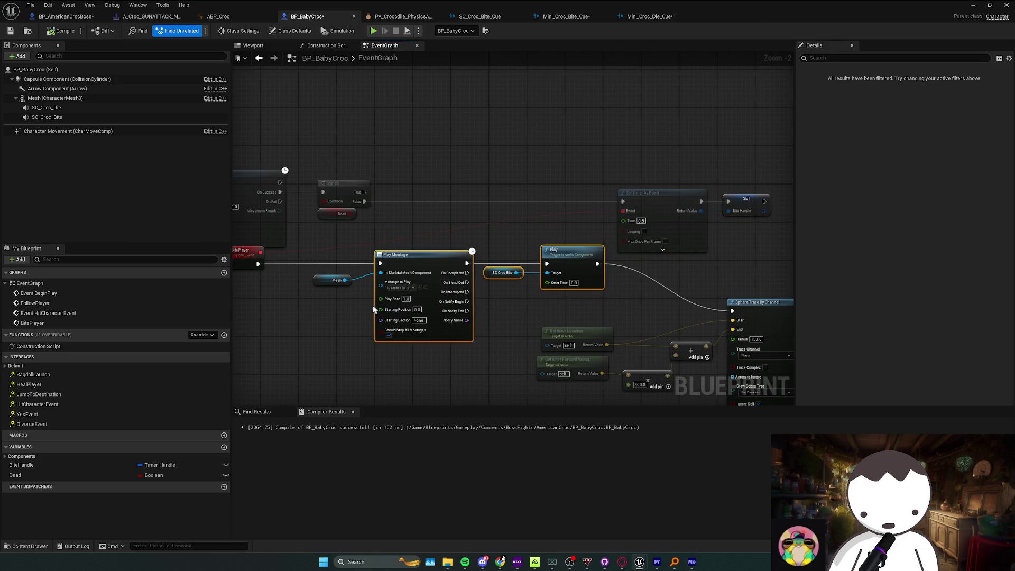
{"action": "mouse_move", "coordinate": [421, 275]}
{"action": "left_mouse_down"}
{"action": "mouse_move", "coordinate": [426, 227]}
{"action": "mouse_move", "coordinate": [528, 222]}
{"action": "mouse_move", "coordinate": [576, 232]}
{"action": "left_mouse_up"}
{"action": "mouse_move", "coordinate": [473, 219]}
{"action": "left_mouse_down"}
{"action": "mouse_move", "coordinate": [478, 209]}
{"action": "mouse_move", "coordinate": [421, 196]}
{"action": "left_mouse_up"}
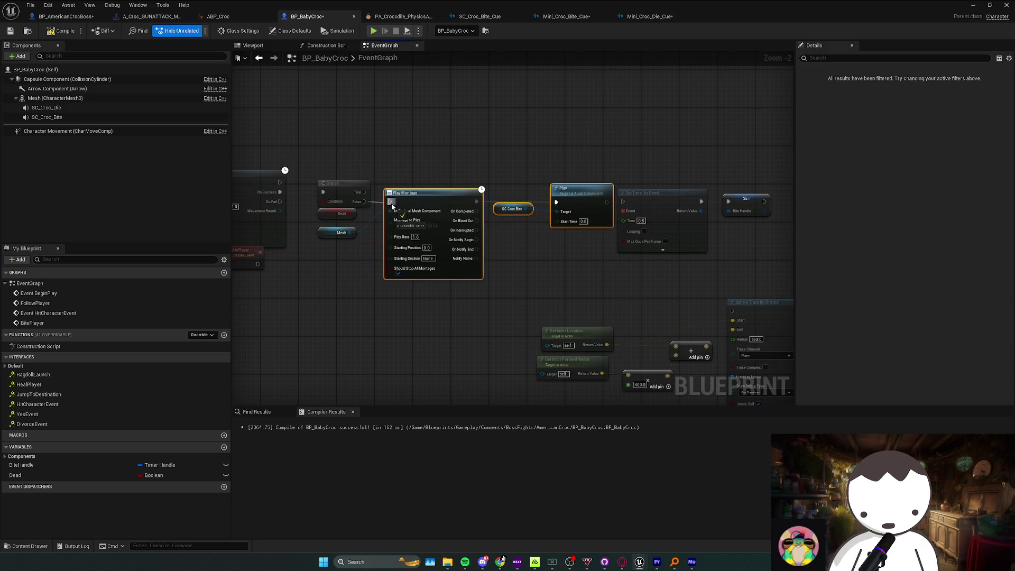
Wire the bite sound's Play into Set Timer by Event, BitePlayer into Sphere Trace, and compile.
{"action": "mouse_move", "coordinate": [623, 202]}
{"action": "left_mouse_down"}
{"action": "mouse_move", "coordinate": [623, 214]}
{"action": "mouse_move", "coordinate": [607, 202]}
{"action": "left_mouse_up"}
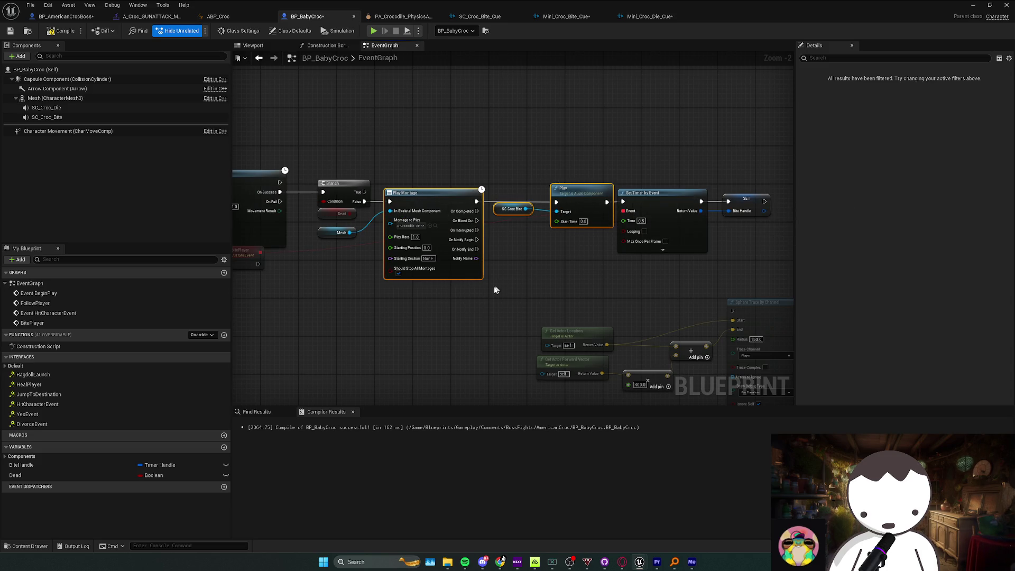
{"action": "mouse_move", "coordinate": [292, 247]}
{"action": "left_mouse_down"}
{"action": "mouse_move", "coordinate": [300, 291]}
{"action": "mouse_move", "coordinate": [442, 310]}
{"action": "mouse_move", "coordinate": [763, 294]}
{"action": "left_mouse_up"}
{"action": "left_click", "coordinate": [537, 312]}
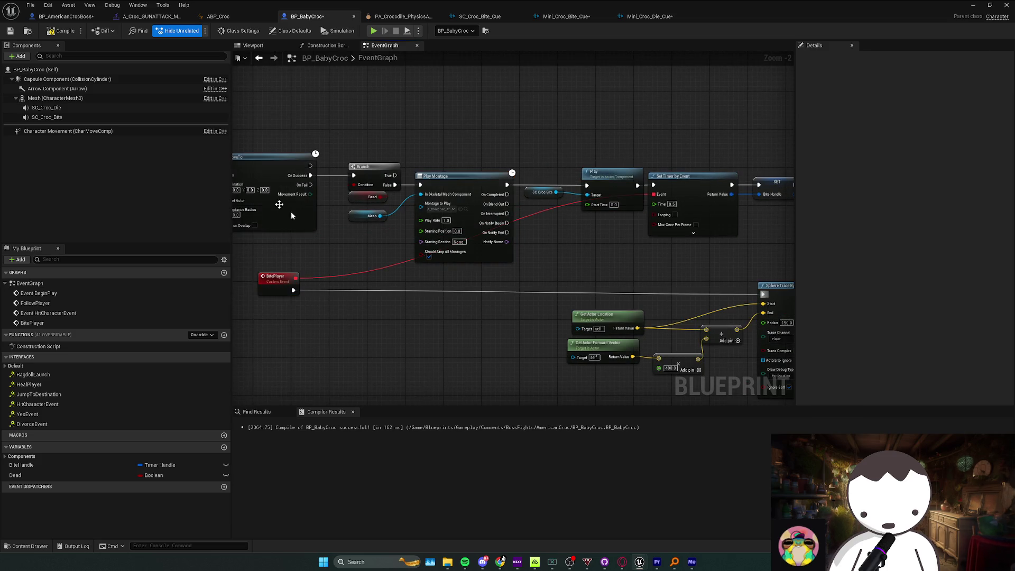
{"action": "left_click", "coordinate": [61, 31]}
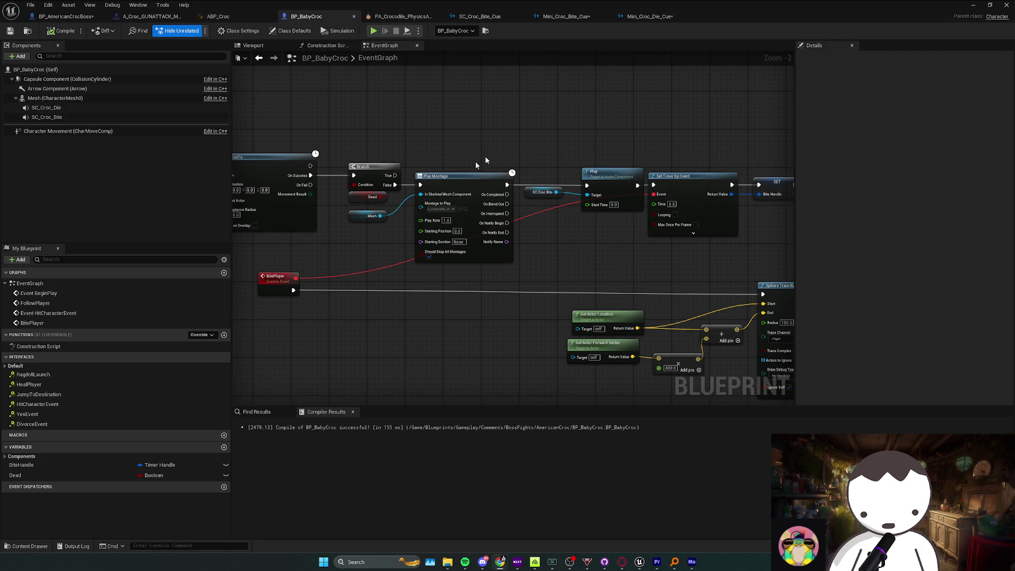
{"action": "left_click_drag", "start_coordinate": [518, 151], "coordinate": [540, 151]}
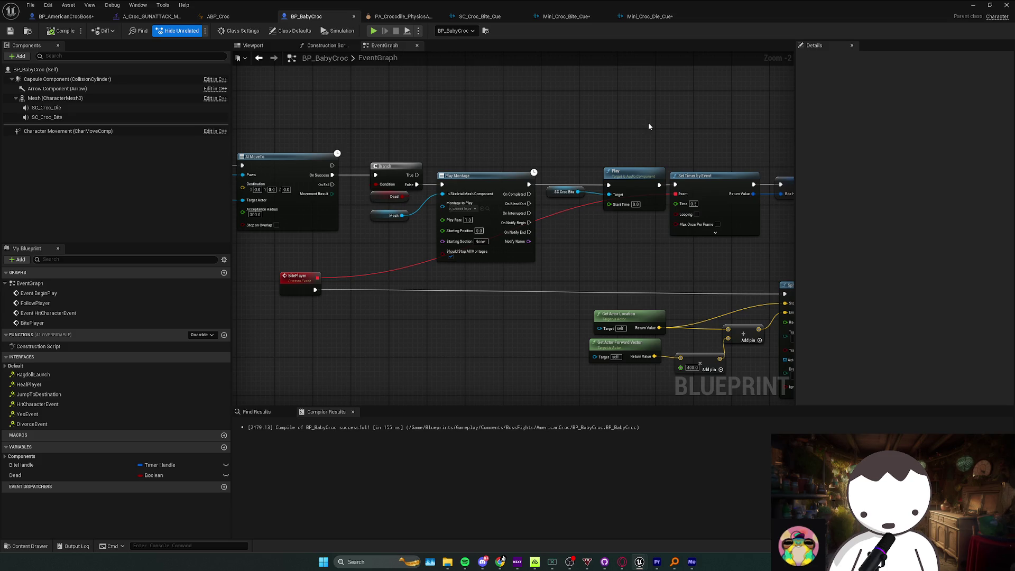
Playtest the level four times to watch the baby croc chase and bite, then save all.
{"action": "left_click", "coordinate": [973, 5]}
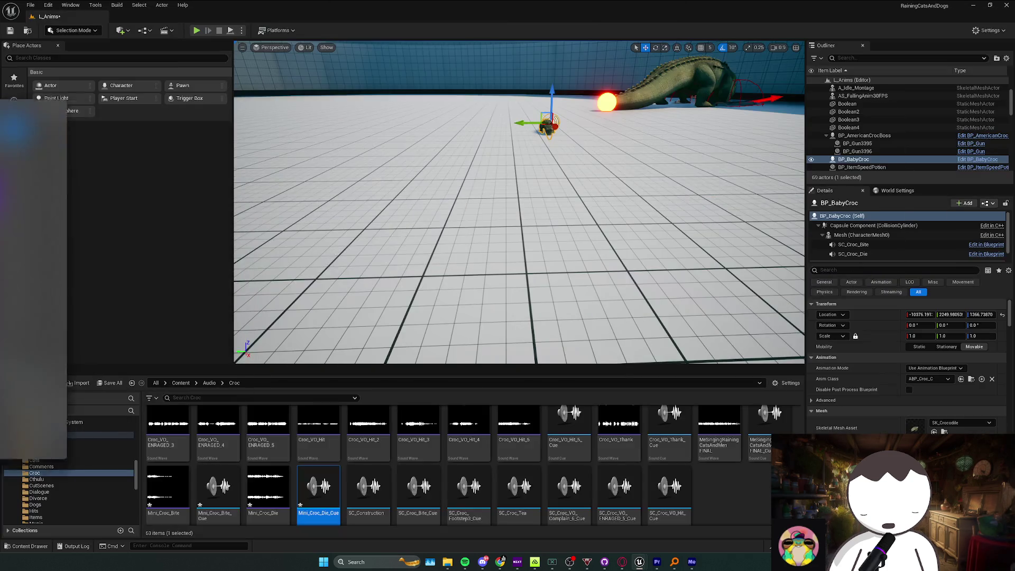
{"action": "left_click", "coordinate": [196, 30]}
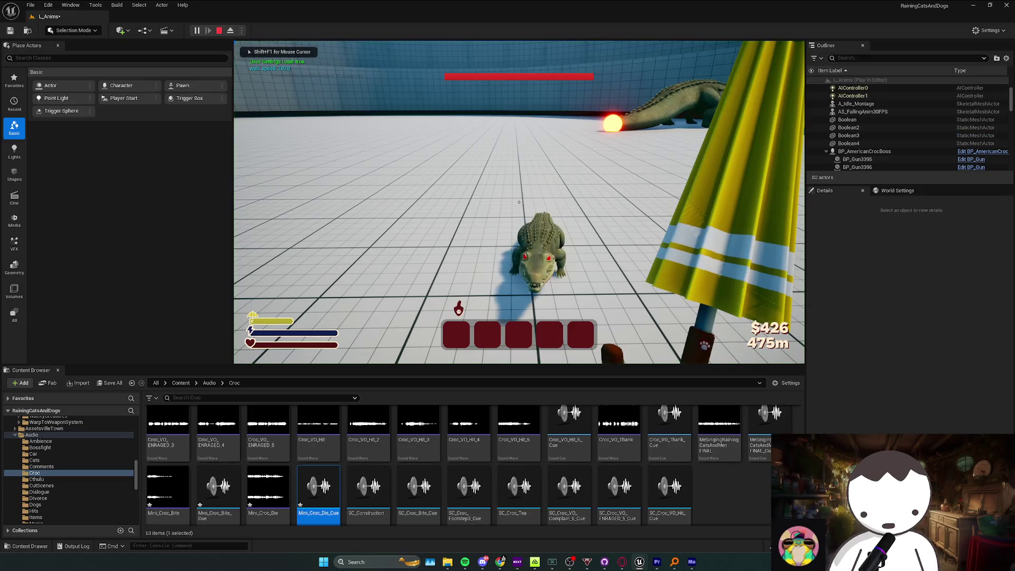
{"action": "key", "text": "Escape"}
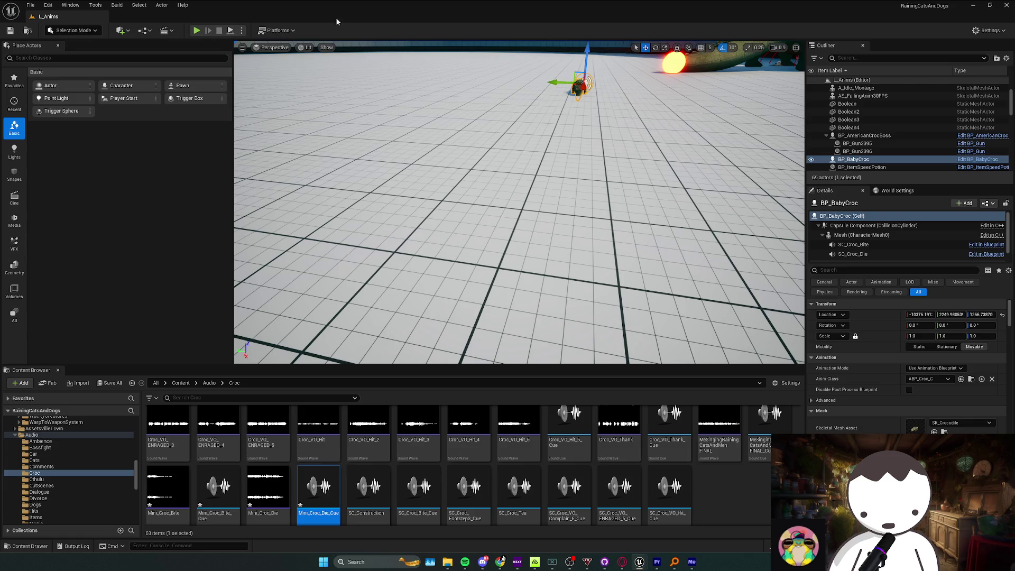
{"action": "left_click", "coordinate": [195, 30]}
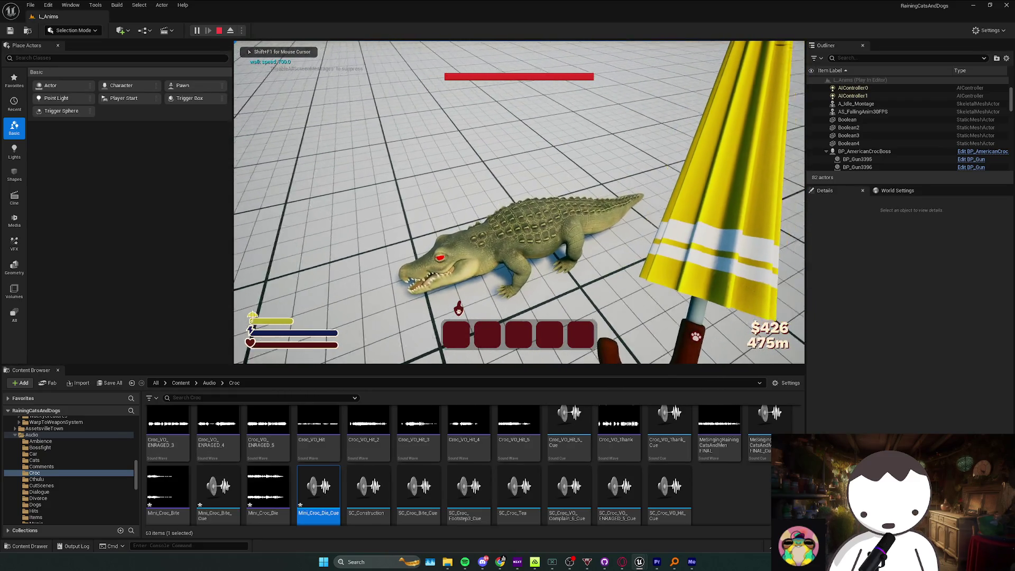
{"action": "key", "text": "shift+F1"}
{"action": "key", "text": "Escape"}
{"action": "left_click", "coordinate": [195, 30]}
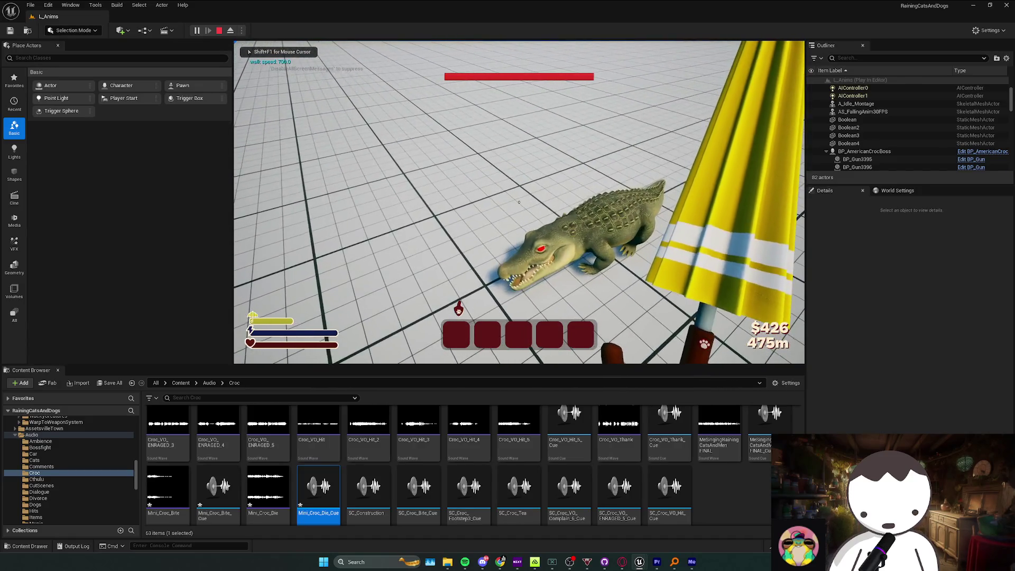
{"action": "key", "text": "Escape"}
{"action": "left_click", "coordinate": [196, 31]}
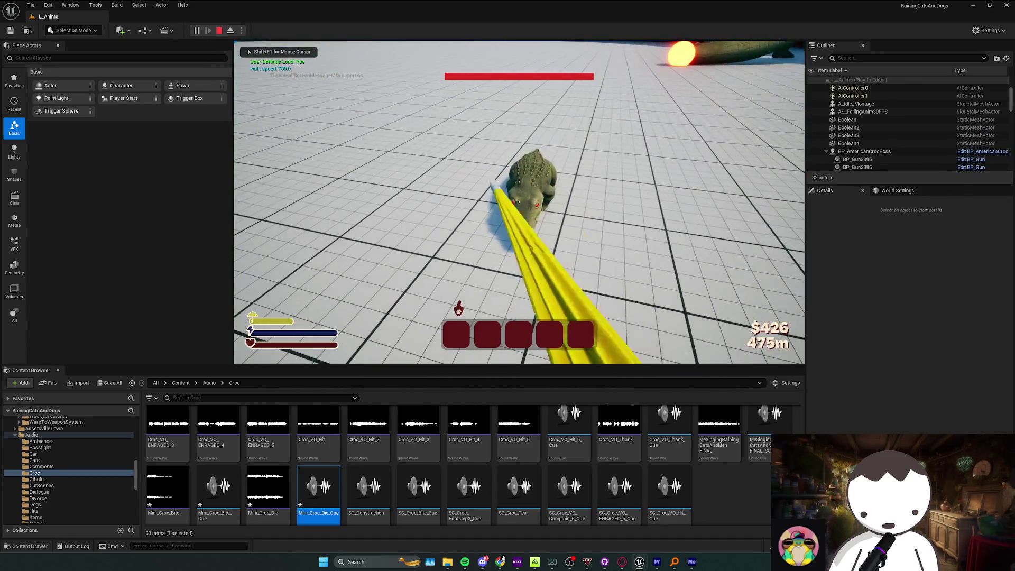
{"action": "key", "text": "Escape"}
{"action": "key", "text": "ctrl+s"}
Assign SA_Close attenuation to both Mini_Croc cues and playtest to hear them.
{"action": "double_click", "coordinate": [318, 485]}
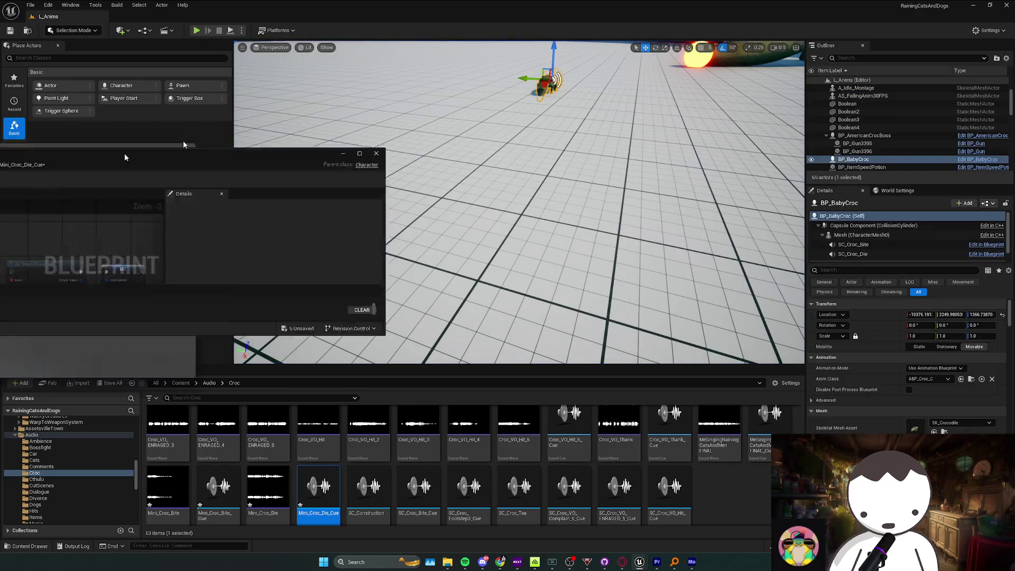
{"action": "left_click", "coordinate": [649, 17]}
{"action": "left_click", "coordinate": [222, 139]}
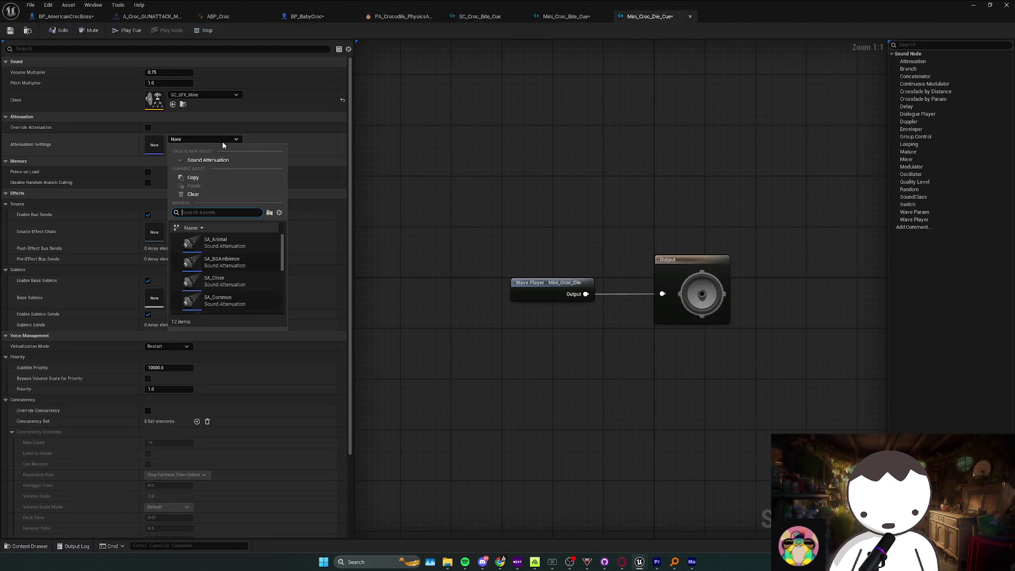
{"action": "left_click", "coordinate": [255, 280]}
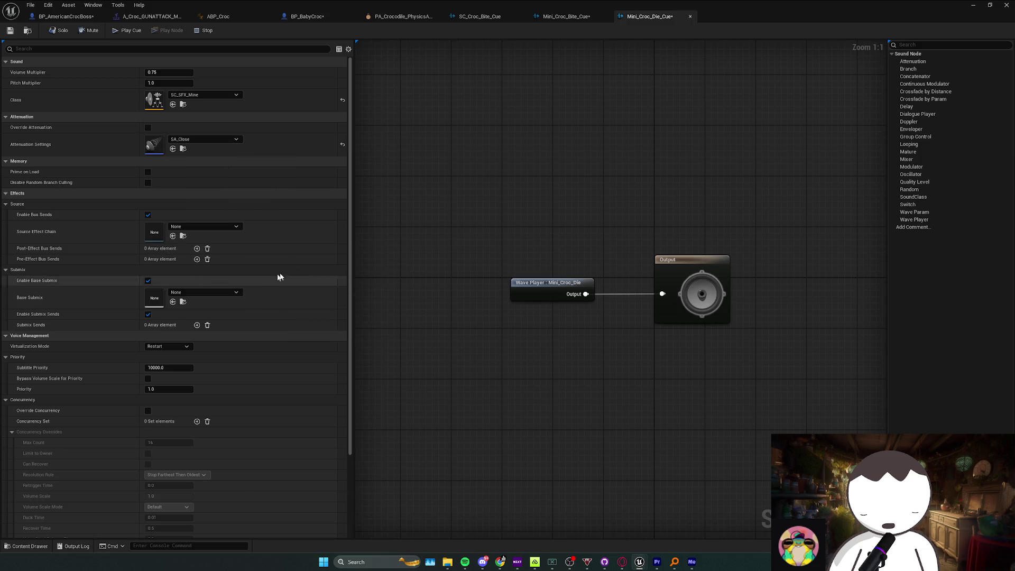
{"action": "left_click", "coordinate": [565, 16]}
{"action": "left_click", "coordinate": [215, 139]}
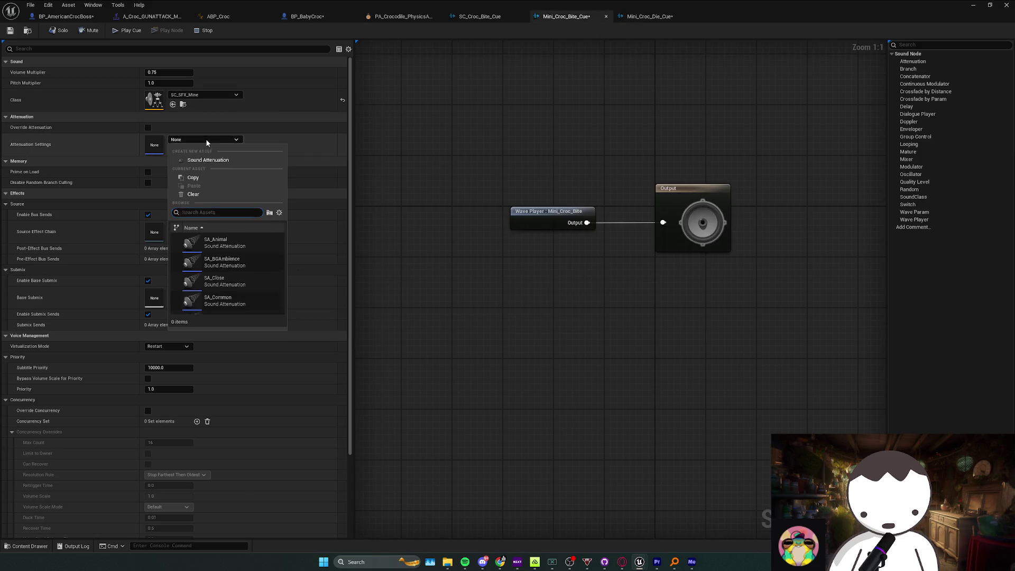
{"action": "left_click", "coordinate": [258, 277]}
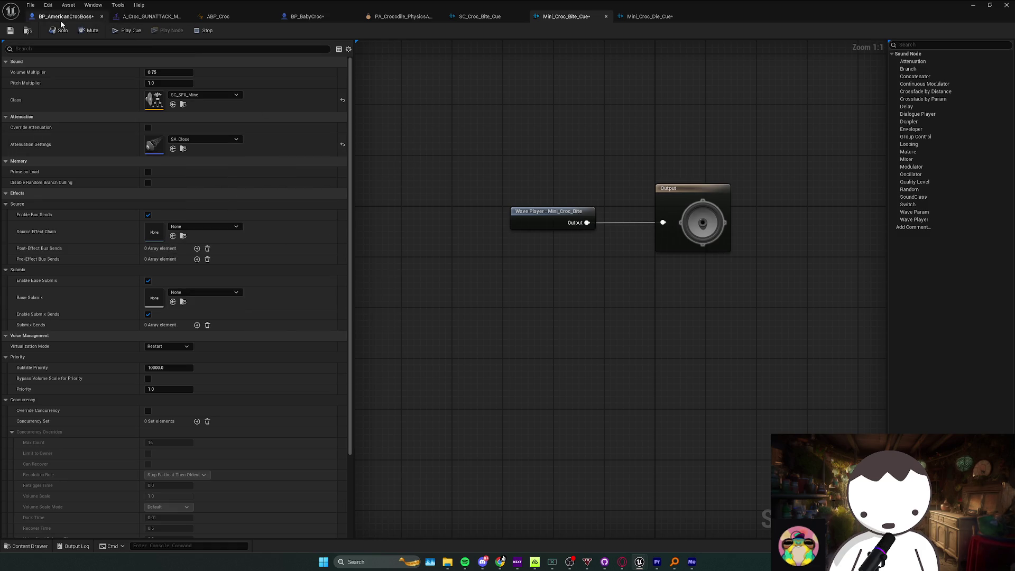
{"action": "key", "text": "alt+Tab"}
{"action": "left_click", "coordinate": [196, 30]}
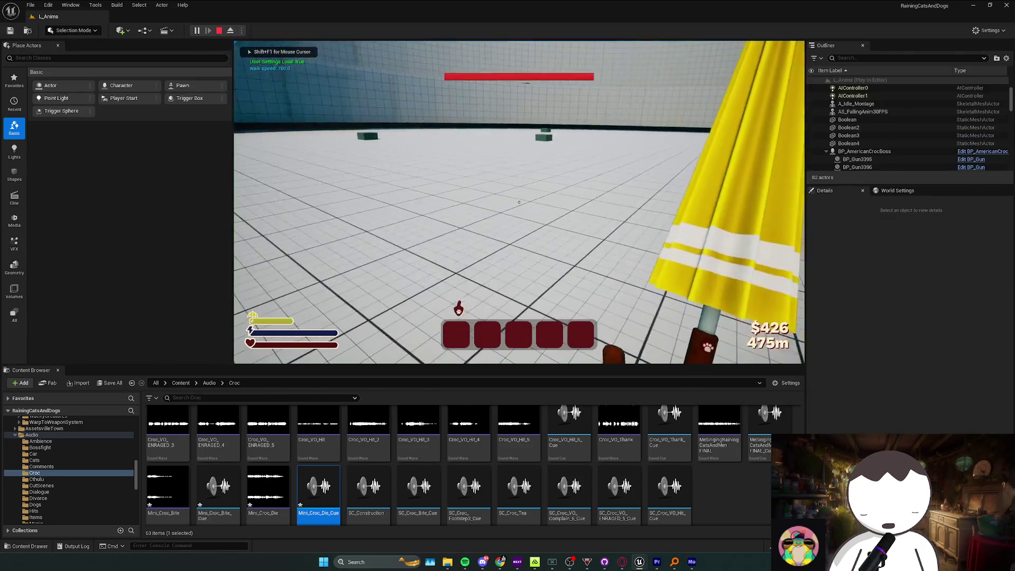
{"action": "key", "text": "Escape"}
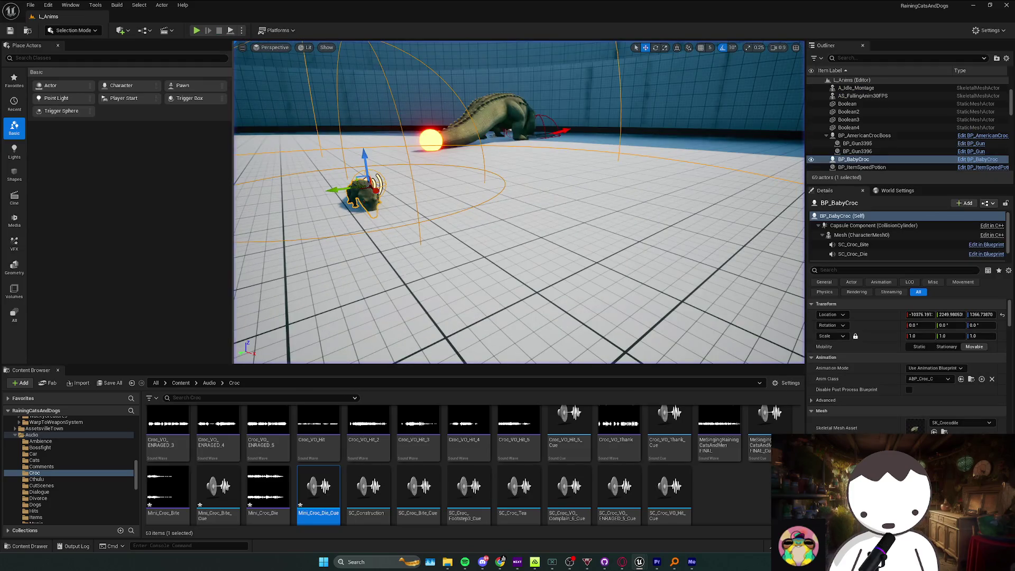
Change the attenuation of Mini_Croc_Bite_Cue and Mini_Croc_Die_Cue to SA_Common.
{"action": "double_click", "coordinate": [218, 486]}
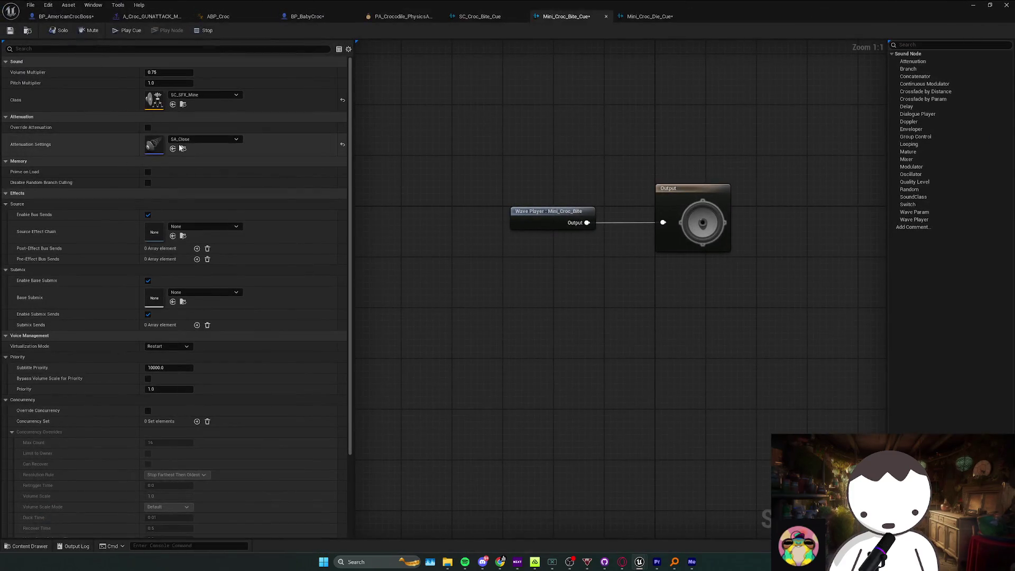
{"action": "left_click", "coordinate": [203, 138]}
{"action": "left_click", "coordinate": [235, 289]}
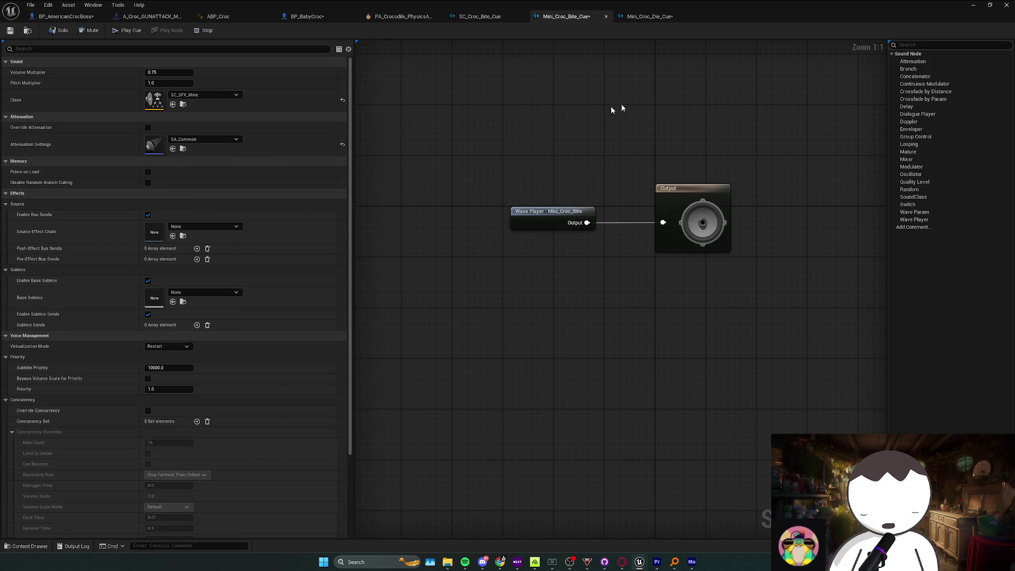
{"action": "left_click", "coordinate": [639, 17]}
{"action": "left_click", "coordinate": [193, 139]}
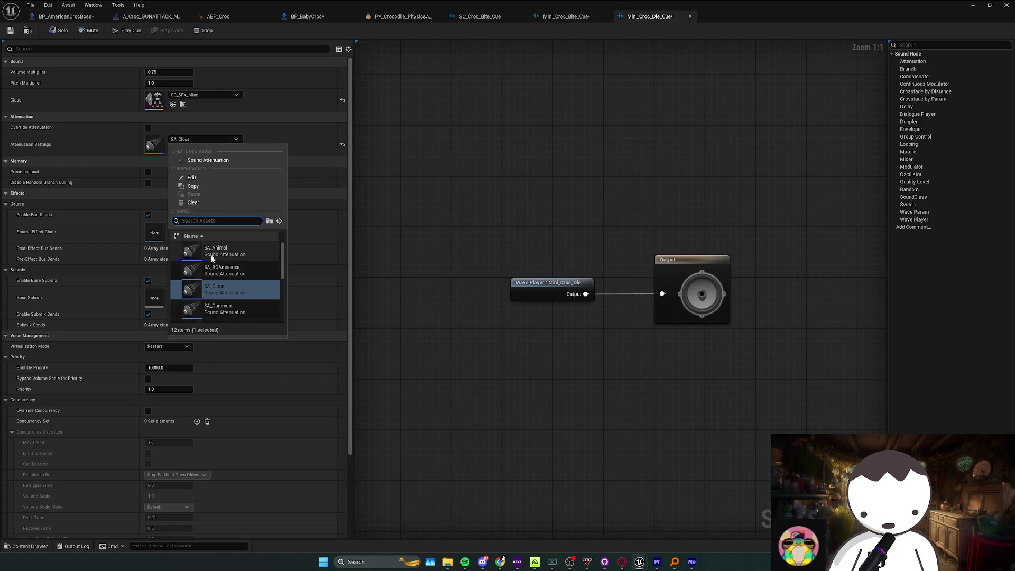
{"action": "left_click", "coordinate": [225, 310]}
Playtest the level twice, then go back to the BP_BabyCroc Event Graph.
{"action": "key", "text": "alt+Tab"}
{"action": "left_click", "coordinate": [196, 30]}
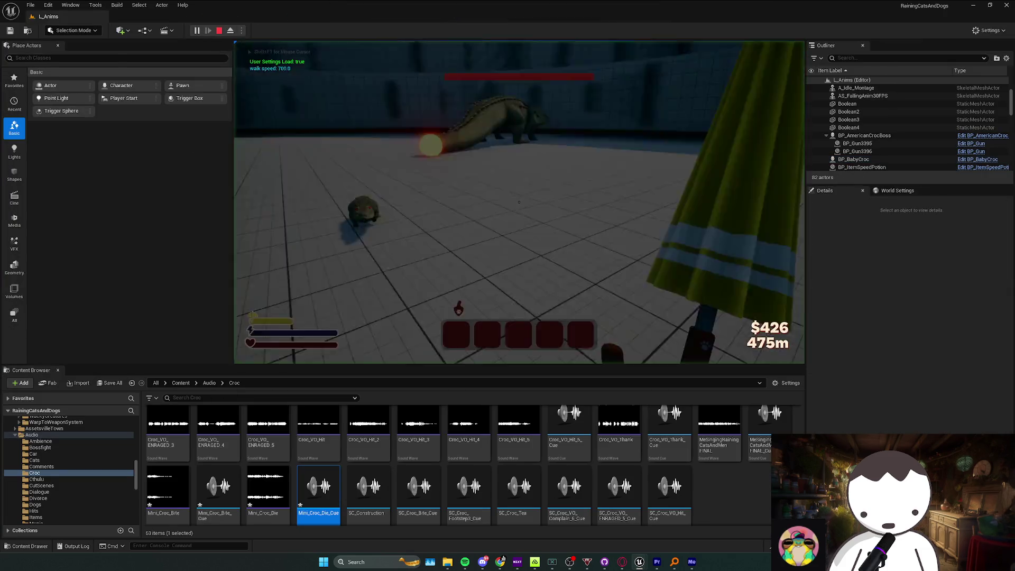
{"action": "key", "text": "Escape"}
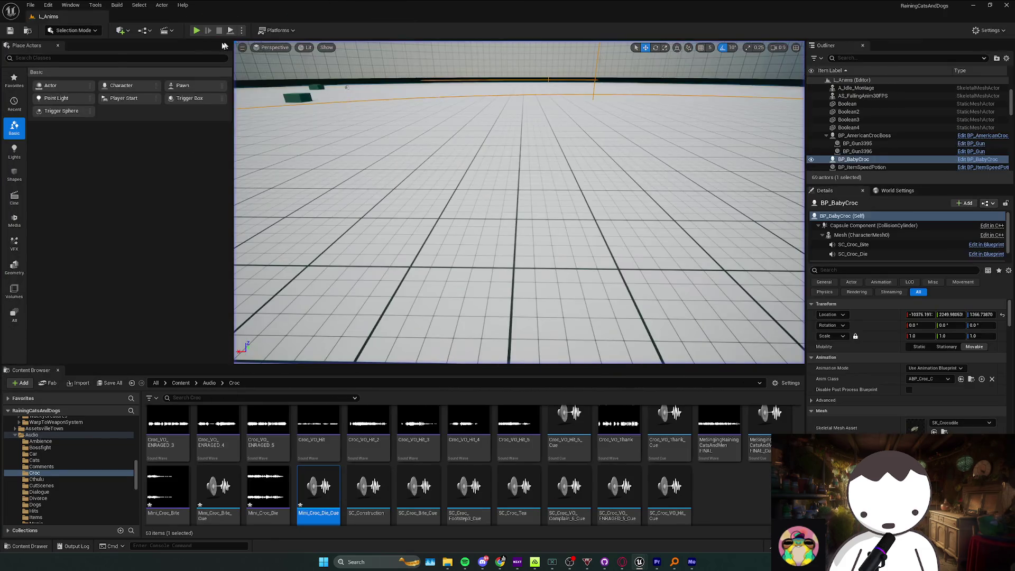
{"action": "left_click", "coordinate": [196, 31]}
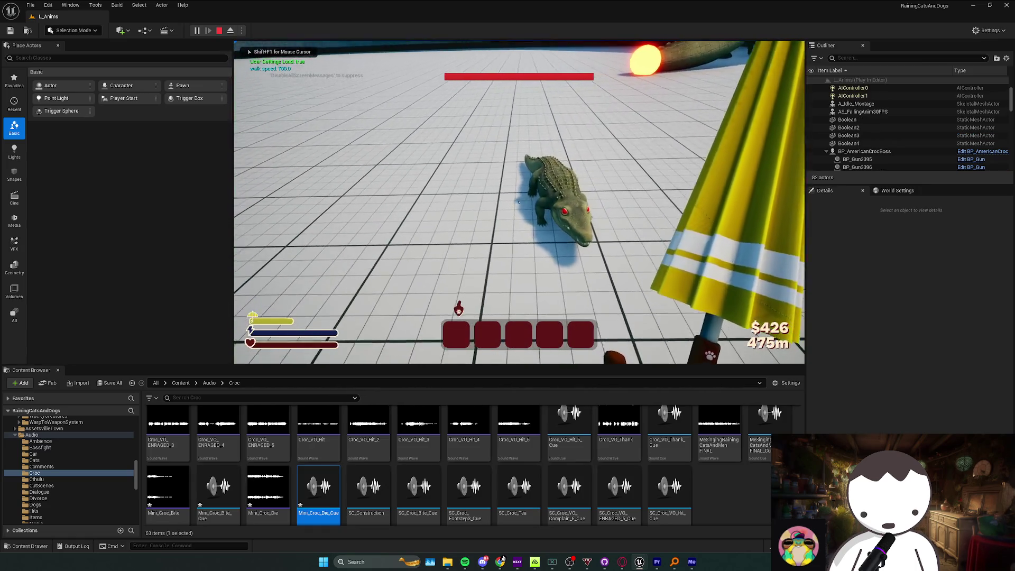
{"action": "key", "text": "Escape"}
{"action": "left_click_drag", "start_coordinate": [551, 49], "coordinate": [554, 18]}
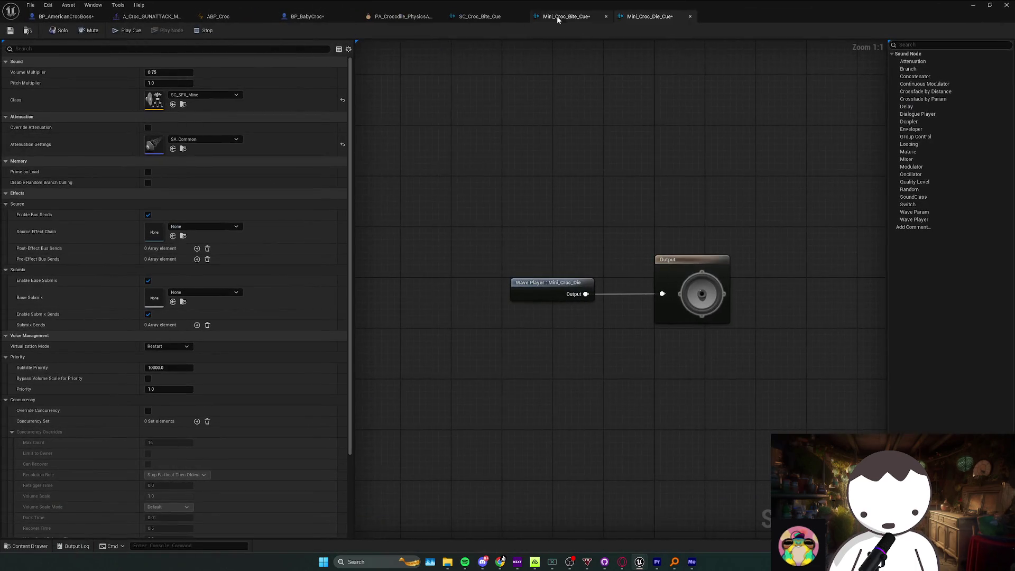
{"action": "left_click", "coordinate": [564, 16]}
{"action": "left_click", "coordinate": [312, 16]}
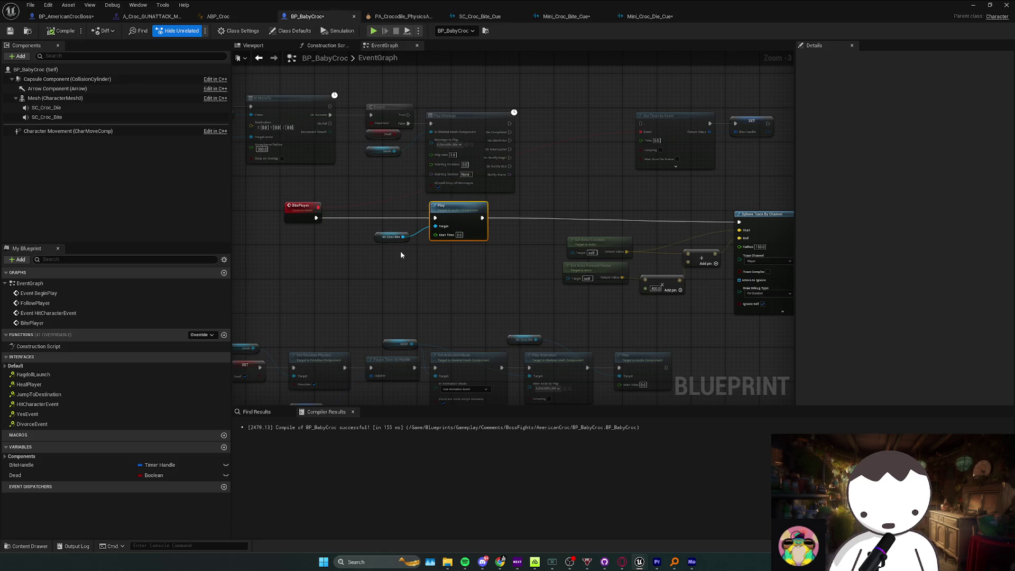
Wire Play Montage's output into the Set Timer by Event node in BP_BabyCroc.
{"action": "left_click_drag", "start_coordinate": [397, 246], "coordinate": [465, 221]}
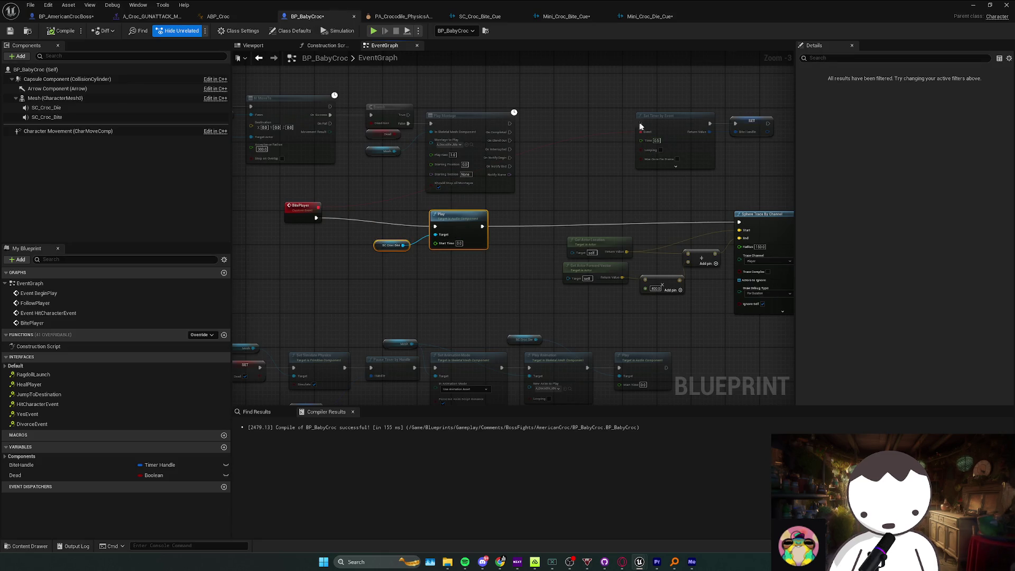
{"action": "left_click", "coordinate": [672, 115]}
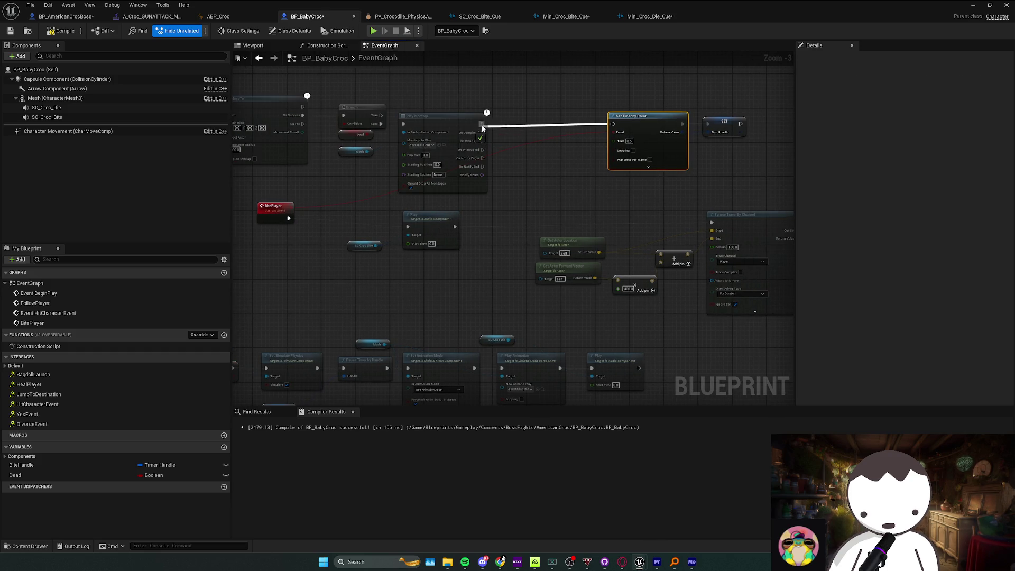
{"action": "left_click_drag", "start_coordinate": [482, 127], "coordinate": [482, 127]}
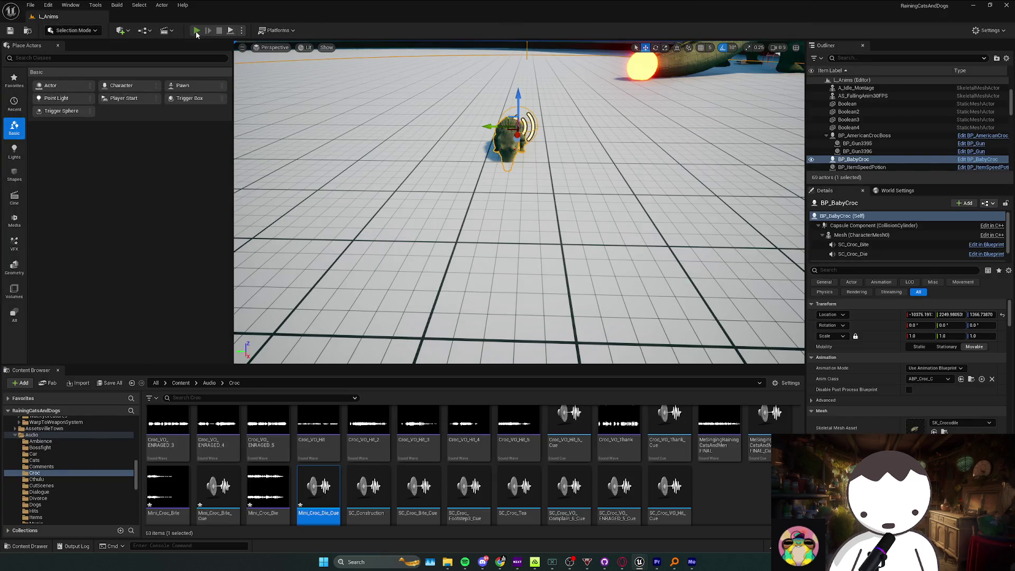
Playtest the baby croc's bite twice, then return to the maximized BP_BabyCroc blueprint.
{"action": "left_click", "coordinate": [196, 30]}
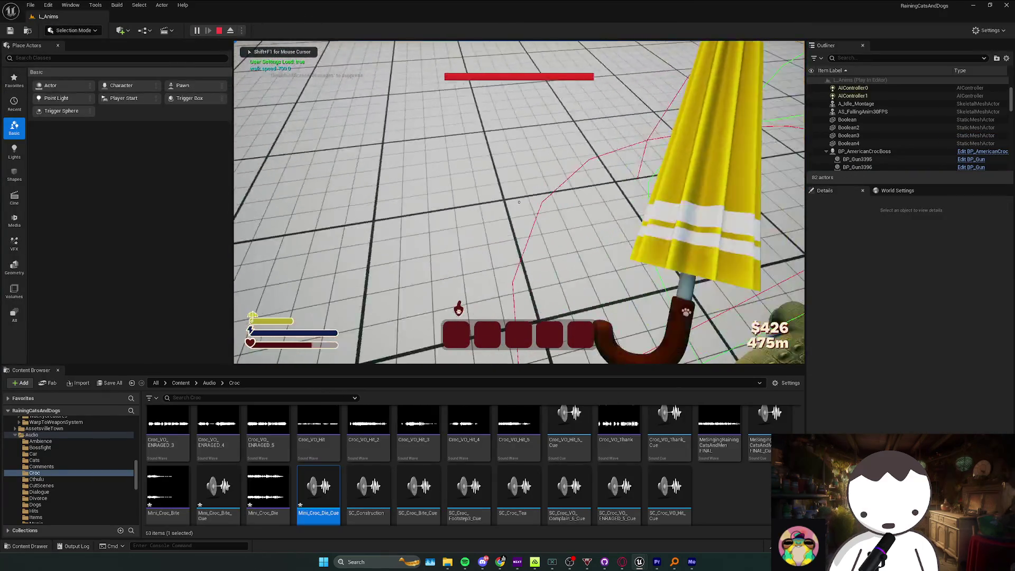
{"action": "key", "text": "Escape"}
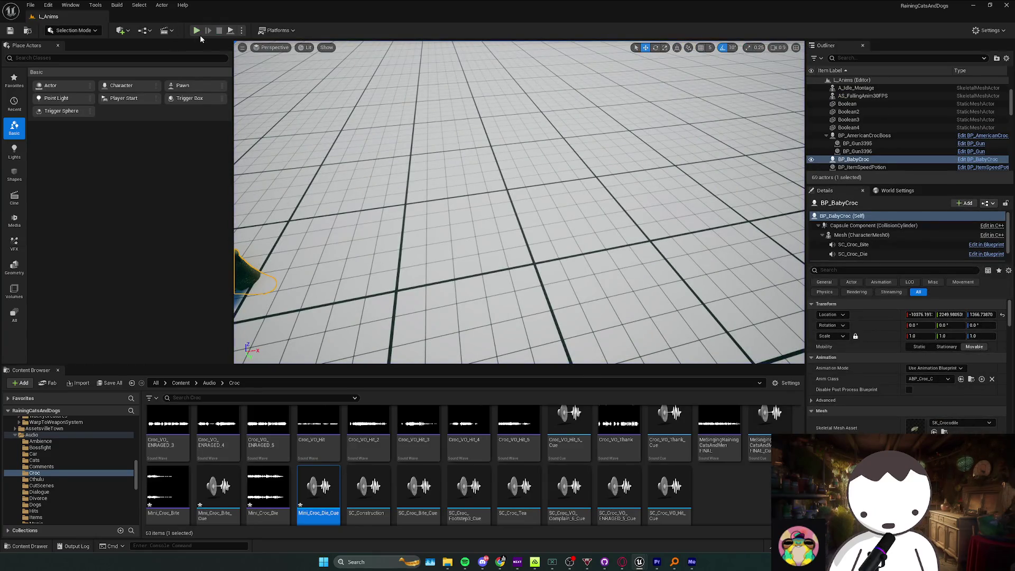
{"action": "key", "text": "alt+Tab"}
{"action": "scroll", "coordinate": [534, 286], "scroll_direction": "up", "scroll_amount": 1}
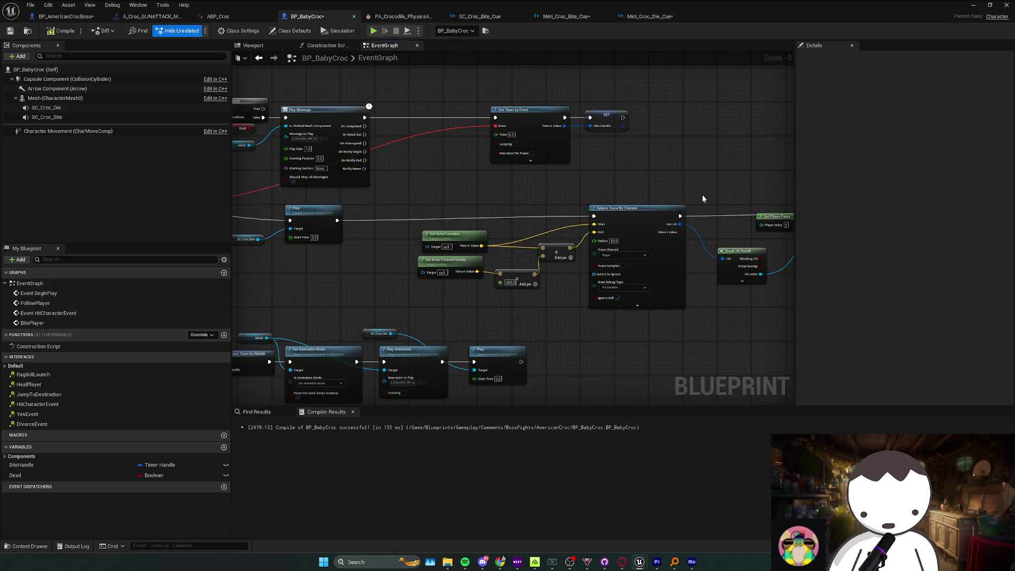
{"action": "key", "text": "alt+Tab"}
{"action": "left_click", "coordinate": [196, 31]}
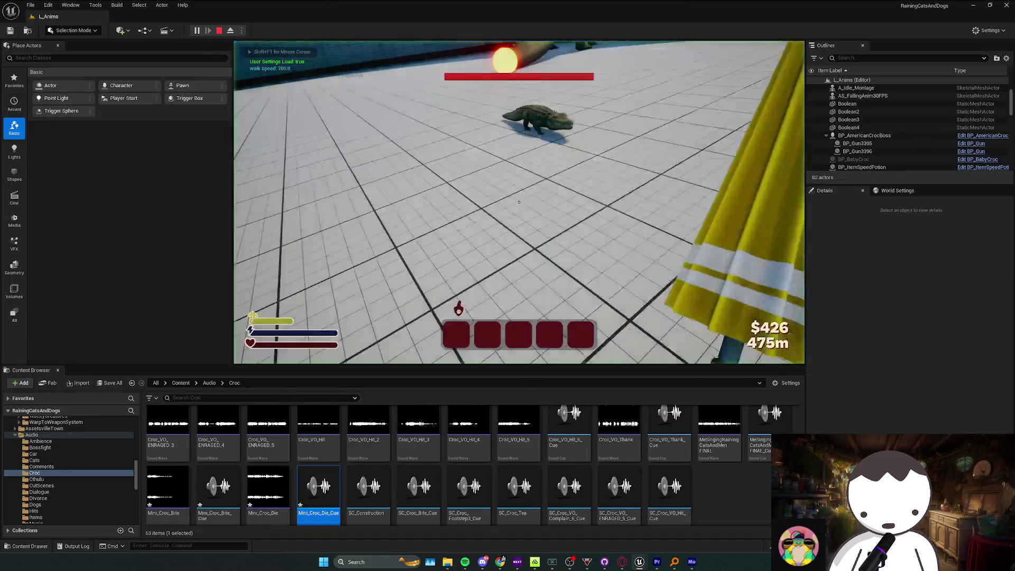
{"action": "key", "text": "Escape"}
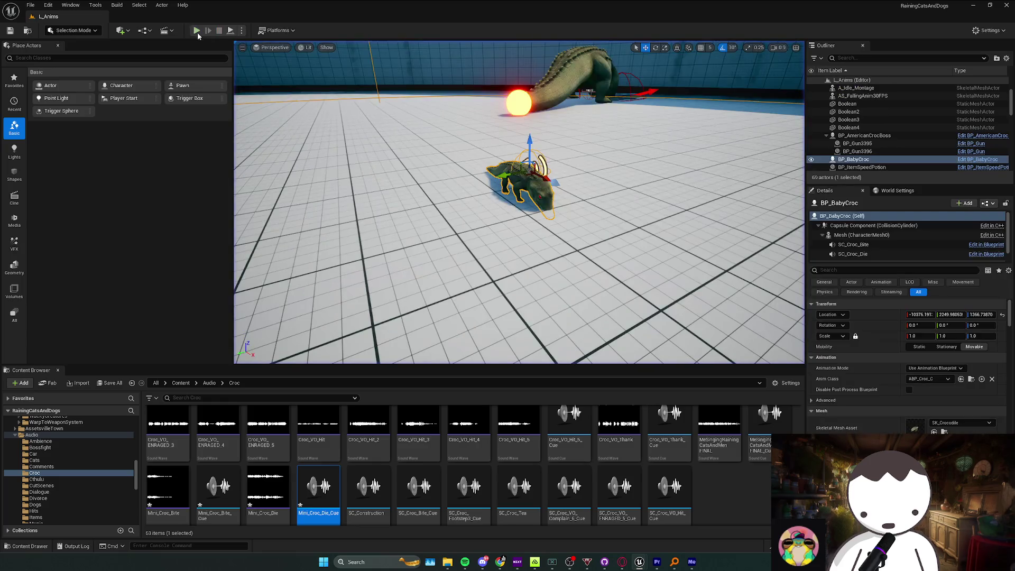
{"action": "key", "text": "alt+p"}
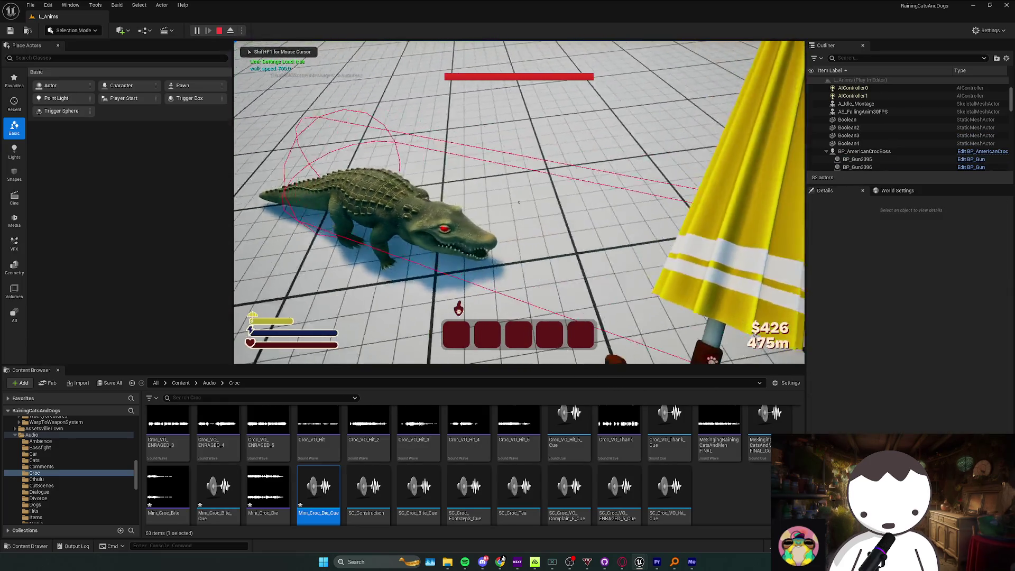
{"action": "key", "text": "alt+Tab"}
{"action": "left_click_drag", "start_coordinate": [686, 15], "coordinate": [686, 10]}
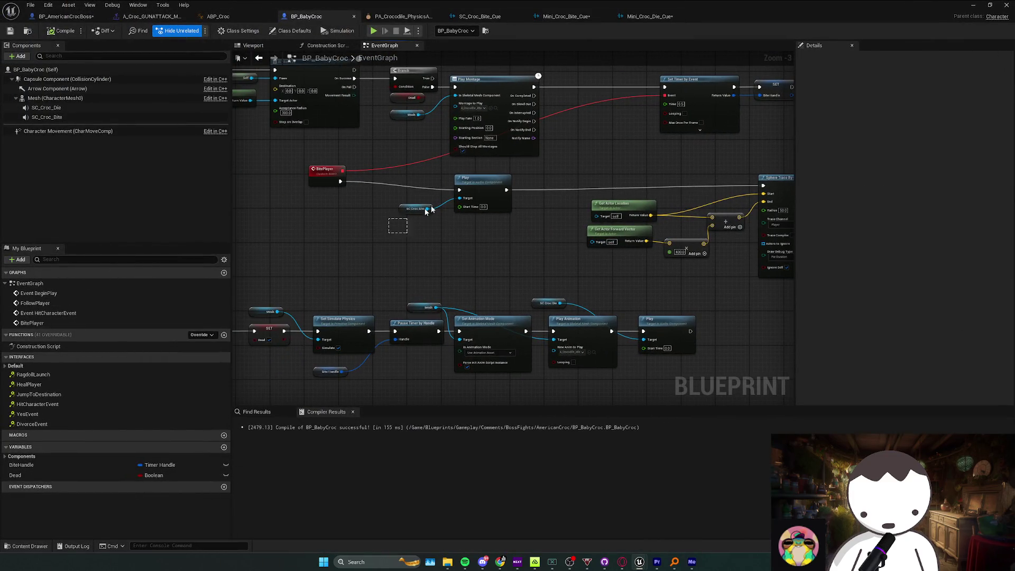
Select and inspect the bite Play node and the Sphere Trace node chain.
{"action": "left_click", "coordinate": [472, 179]}
{"action": "scroll", "coordinate": [643, 205], "scroll_direction": "down", "scroll_amount": 2}
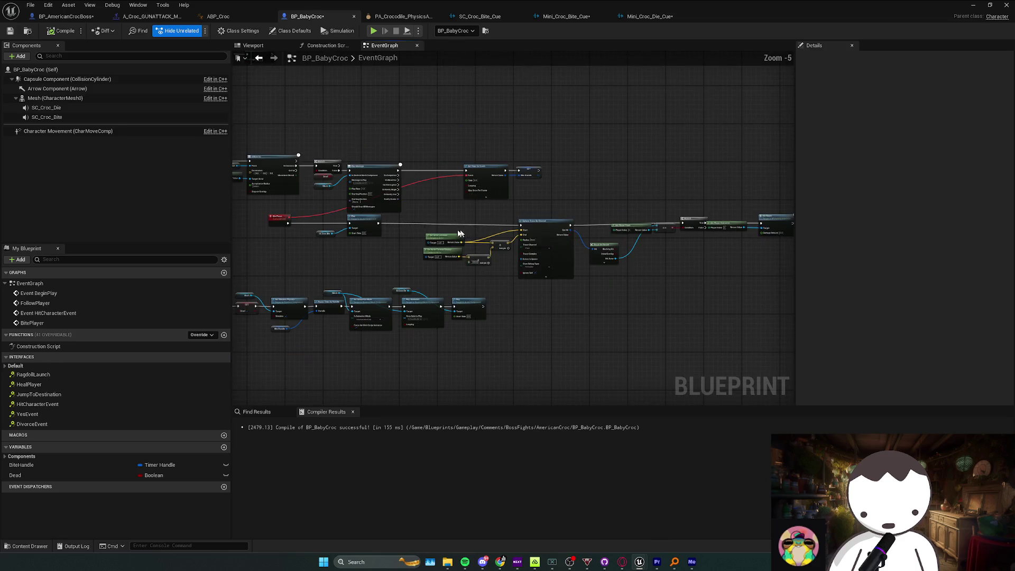
{"action": "scroll", "coordinate": [532, 228], "scroll_direction": "up", "scroll_amount": 1}
{"action": "left_click_drag", "start_coordinate": [537, 220], "coordinate": [650, 214]}
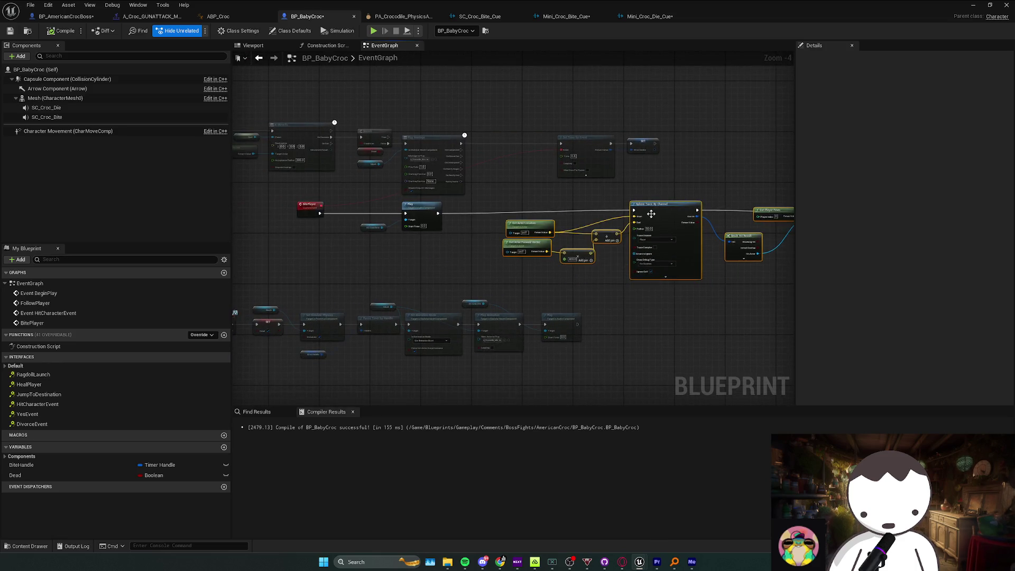
{"action": "left_click", "coordinate": [502, 266]}
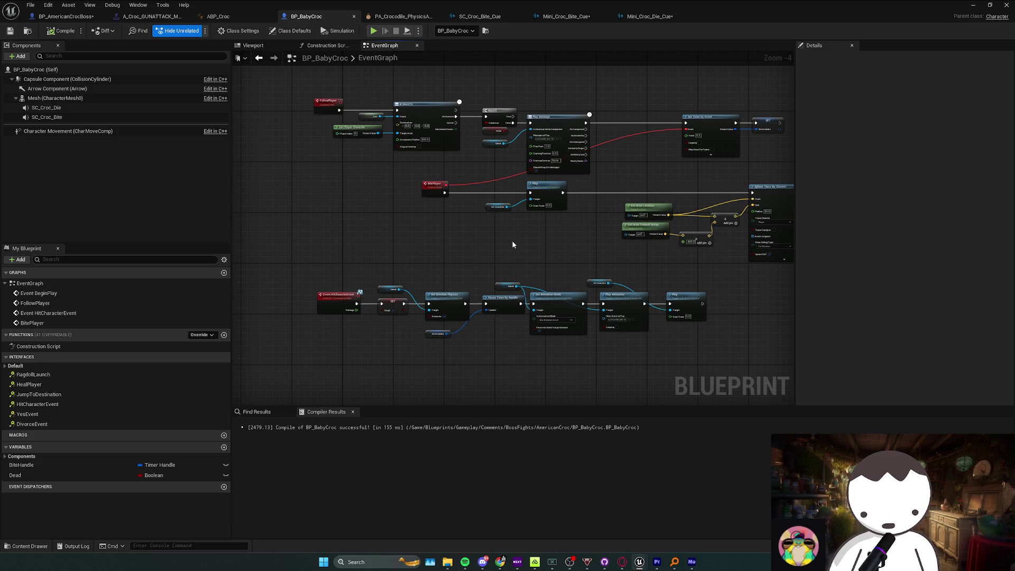
Shift the BitePlayer, SC_Croc_Bite and Play nodes slightly to the right.
{"action": "mouse_move", "coordinate": [503, 233]}
{"action": "left_mouse_down"}
{"action": "mouse_move", "coordinate": [485, 224]}
{"action": "mouse_move", "coordinate": [416, 245]}
{"action": "left_mouse_up"}
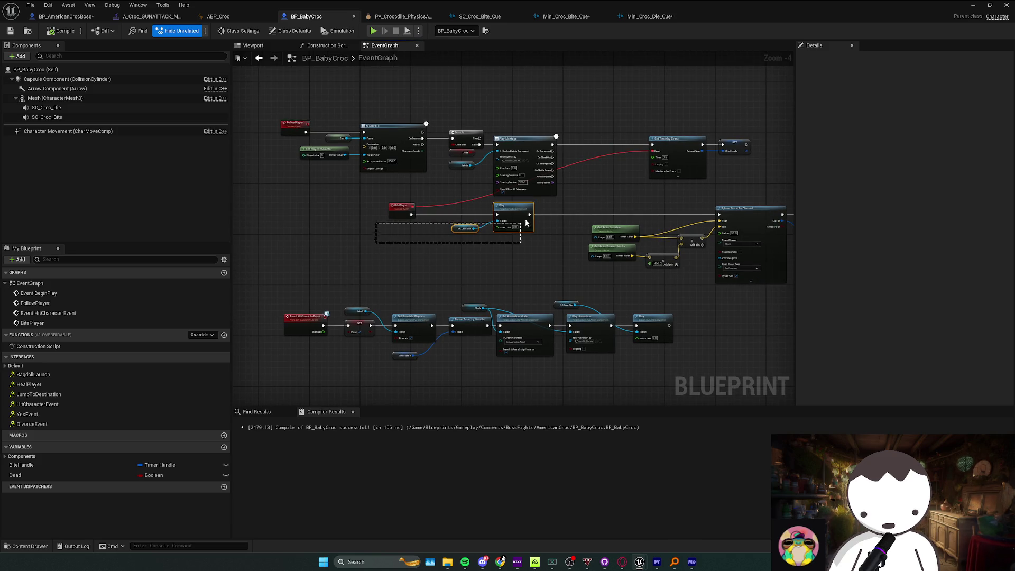
{"action": "left_click_drag", "start_coordinate": [526, 222], "coordinate": [521, 210]}
{"action": "left_click_drag", "start_coordinate": [520, 210], "coordinate": [548, 227]}
{"action": "left_click", "coordinate": [452, 240]}
{"action": "left_click_drag", "start_coordinate": [512, 261], "coordinate": [504, 252]}
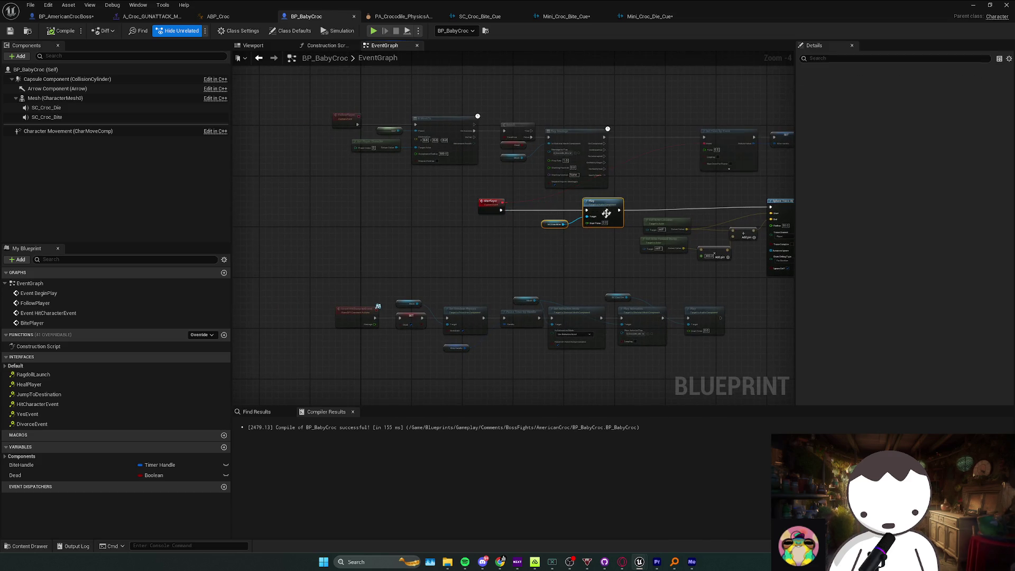
{"action": "left_click", "coordinate": [461, 239]}
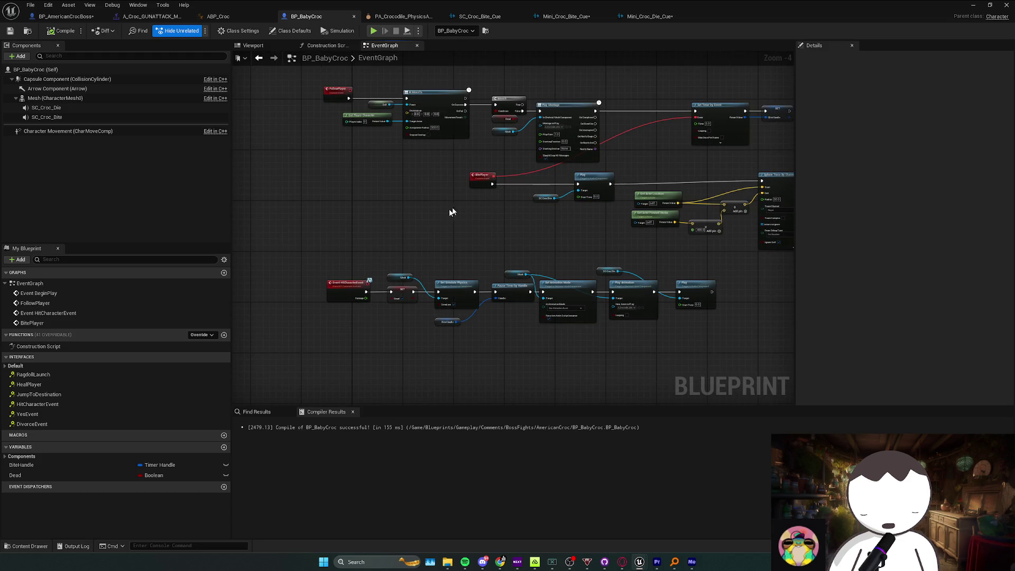
Check the HitCharacterEvent node chain, then go back to the L_Anims level editor.
{"action": "left_click_drag", "start_coordinate": [350, 226], "coordinate": [631, 280]}
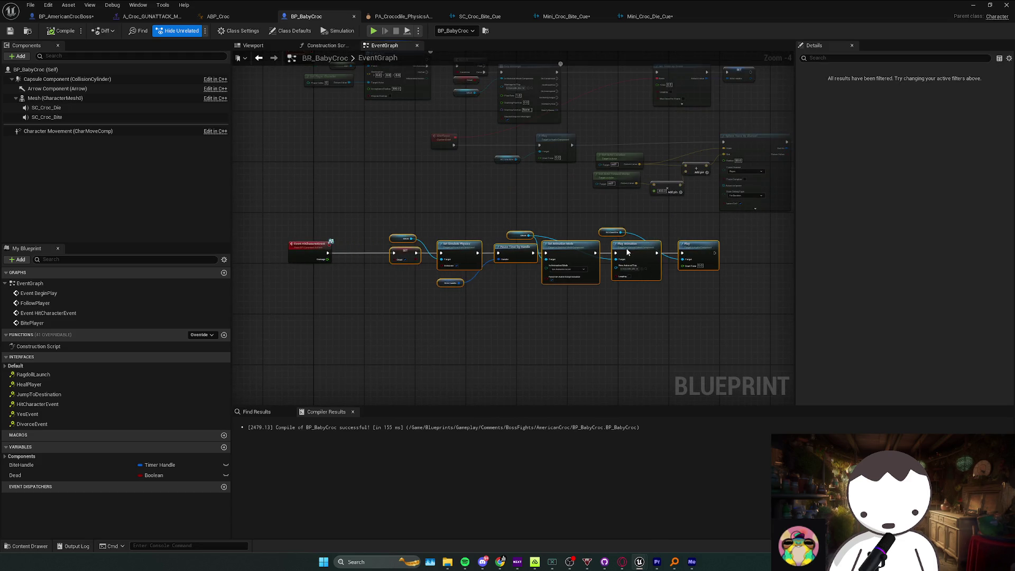
{"action": "left_click", "coordinate": [581, 220]}
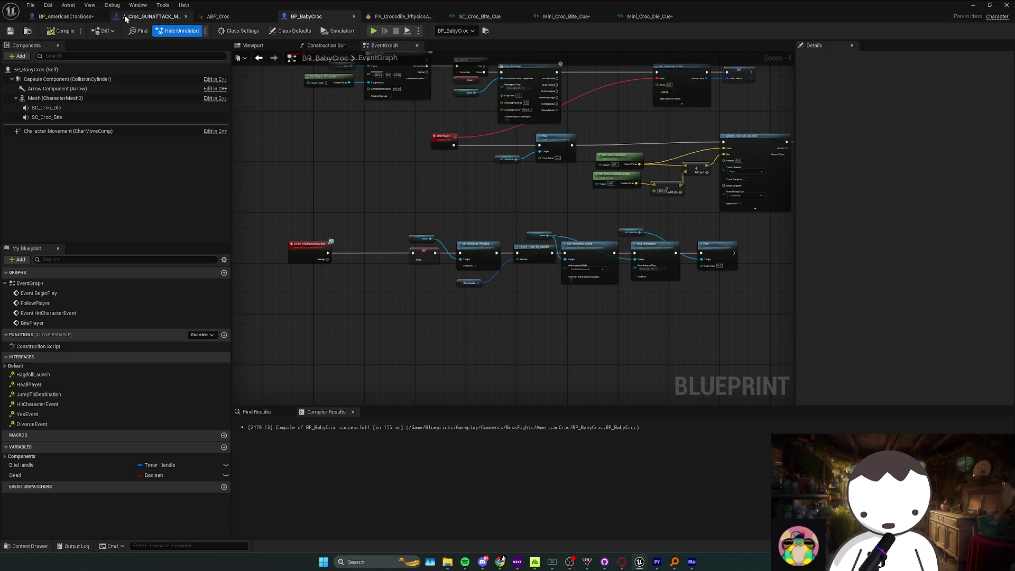
{"action": "key", "text": "alt+Tab"}
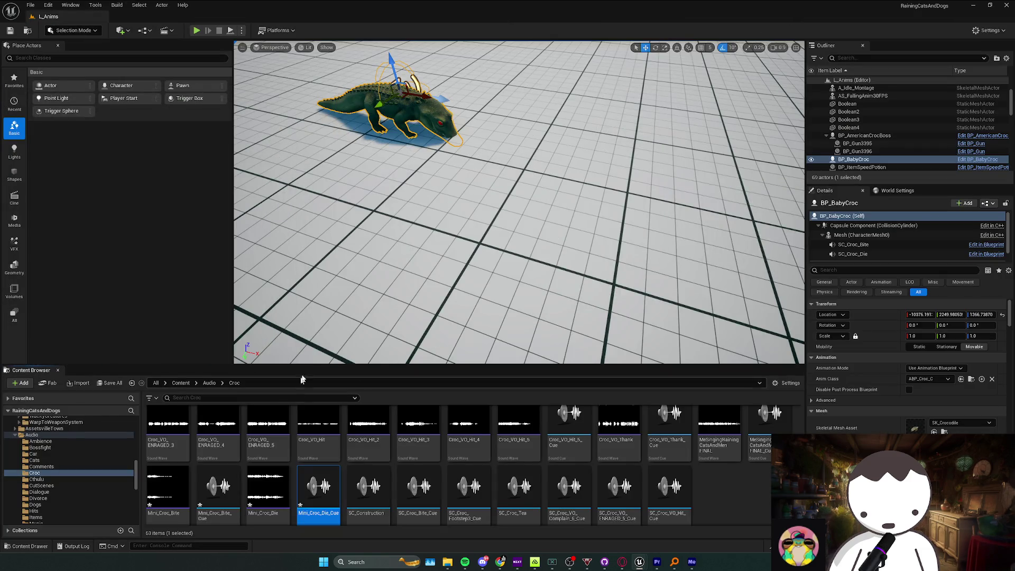
Open BP_CrocAI from a Content search and look over its event graph comment groups.
{"action": "left_click", "coordinate": [181, 383]}
{"action": "left_click", "coordinate": [209, 397]}
{"action": "type", "text": "crocai"}
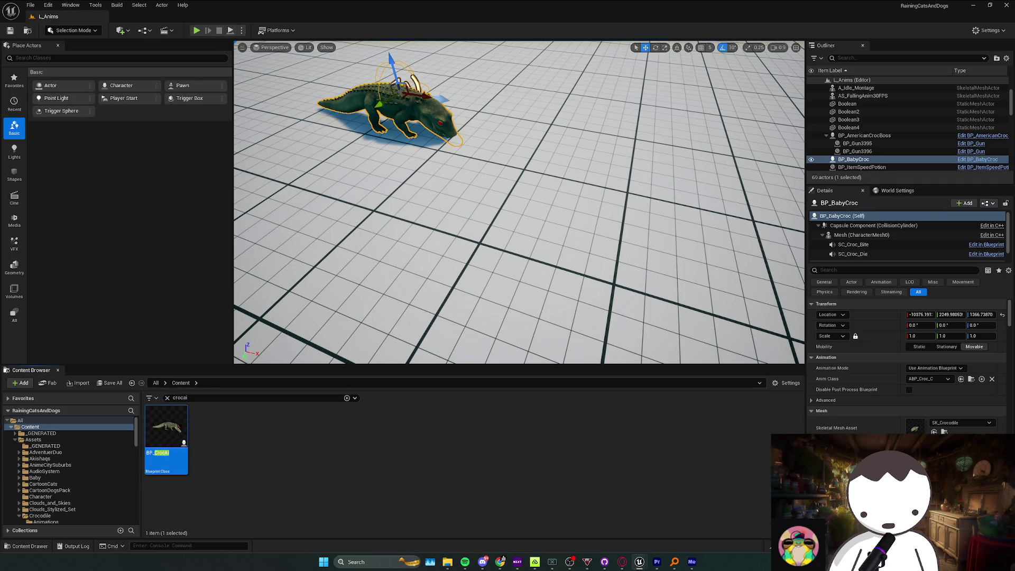
{"action": "key", "text": "Return"}
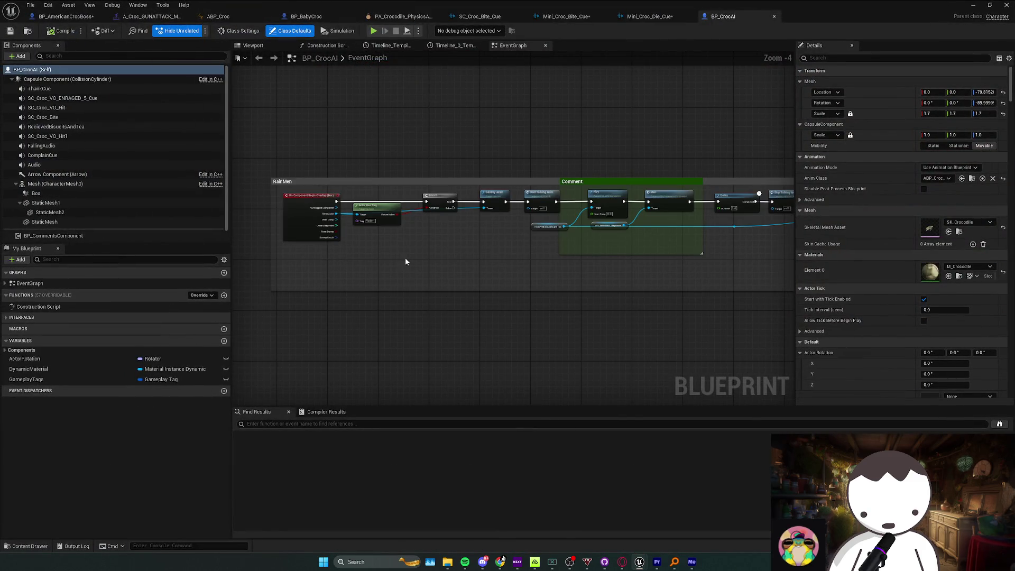
{"action": "mouse_move", "coordinate": [406, 261]}
{"action": "left_mouse_down"}
{"action": "mouse_move", "coordinate": [442, 255]}
{"action": "mouse_move", "coordinate": [385, 281]}
{"action": "mouse_move", "coordinate": [344, 320]}
{"action": "mouse_move", "coordinate": [303, 294]}
{"action": "mouse_move", "coordinate": [306, 314]}
{"action": "mouse_move", "coordinate": [351, 325]}
{"action": "mouse_move", "coordinate": [398, 386]}
{"action": "left_mouse_up"}
{"action": "mouse_move", "coordinate": [433, 356]}
{"action": "left_mouse_down"}
{"action": "mouse_move", "coordinate": [465, 401]}
{"action": "mouse_move", "coordinate": [491, 338]}
{"action": "left_mouse_up"}
{"action": "scroll", "coordinate": [496, 285], "scroll_direction": "up", "scroll_amount": 1}
{"action": "scroll", "coordinate": [499, 269], "scroll_direction": "down", "scroll_amount": 3}
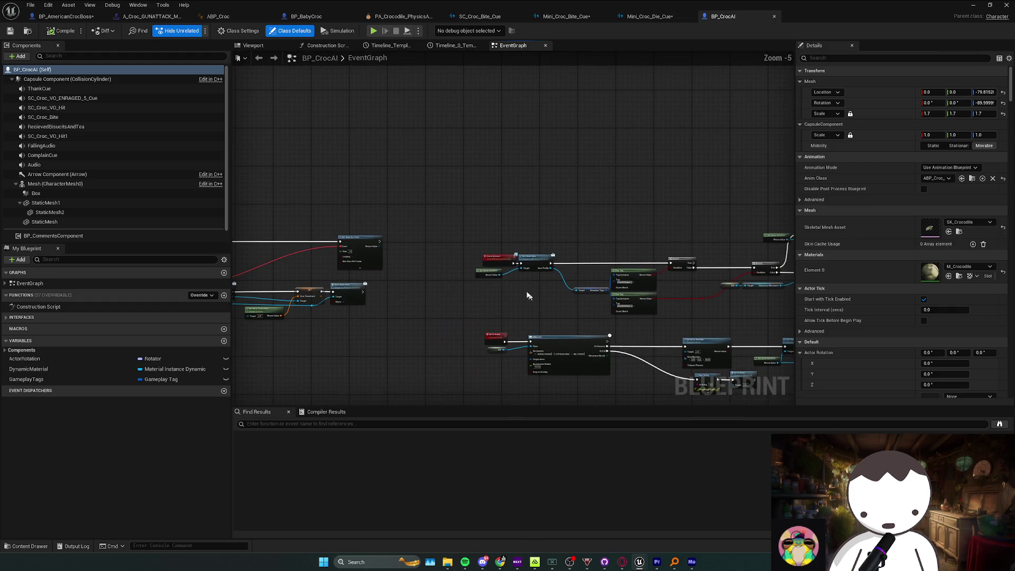
{"action": "scroll", "coordinate": [655, 283], "scroll_direction": "down", "scroll_amount": 6}
{"action": "scroll", "coordinate": [628, 336], "scroll_direction": "up", "scroll_amount": 3}
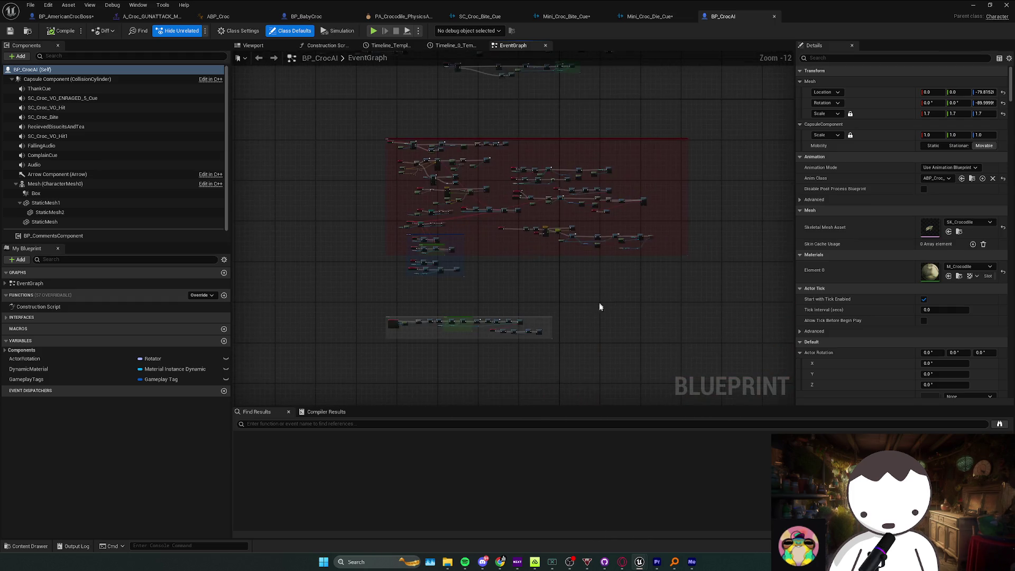
{"action": "mouse_move", "coordinate": [598, 302]}
{"action": "left_mouse_down"}
{"action": "mouse_move", "coordinate": [566, 276]}
{"action": "mouse_move", "coordinate": [430, 336]}
{"action": "left_mouse_up"}
{"action": "scroll", "coordinate": [472, 255], "scroll_direction": "up", "scroll_amount": 2}
{"action": "scroll", "coordinate": [472, 264], "scroll_direction": "up", "scroll_amount": 3}
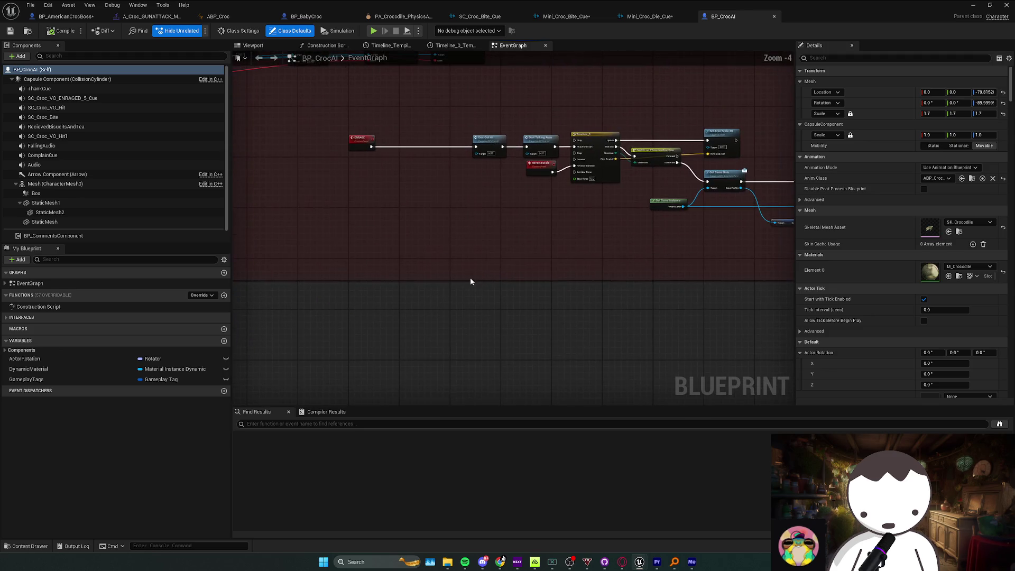
Open an interface event and find its Play Sound 2D with Croc VO Hit, then view BP_AmericanCrocBoss.
{"action": "left_click", "coordinate": [11, 316]}
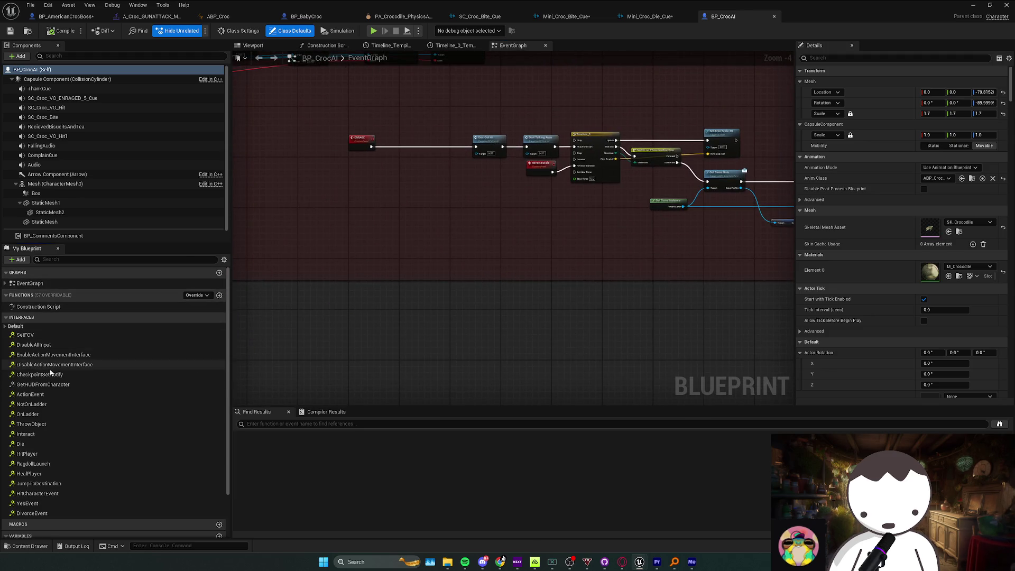
{"action": "scroll", "coordinate": [58, 397], "scroll_direction": "down", "scroll_amount": 2}
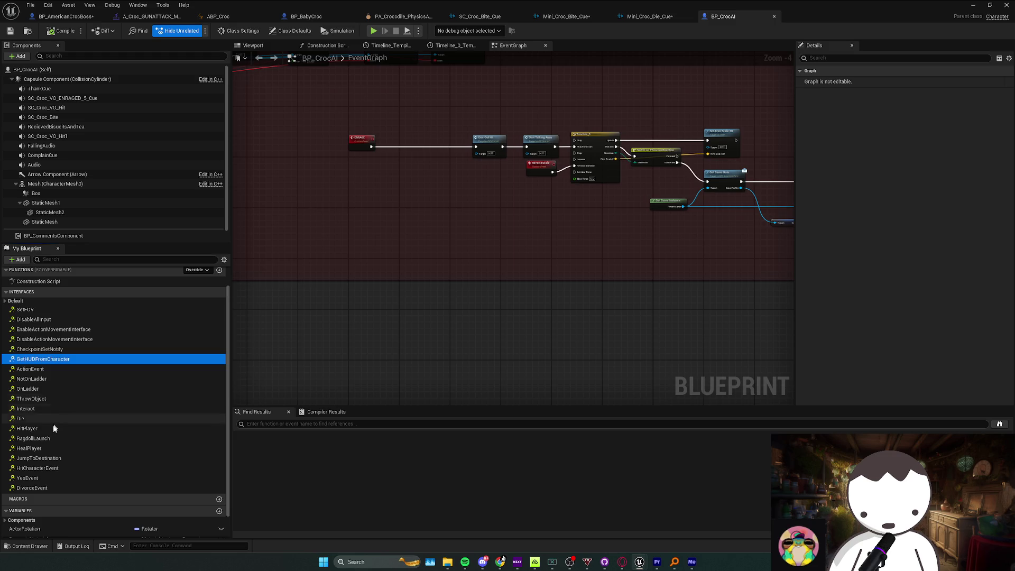
{"action": "double_click", "coordinate": [40, 467]}
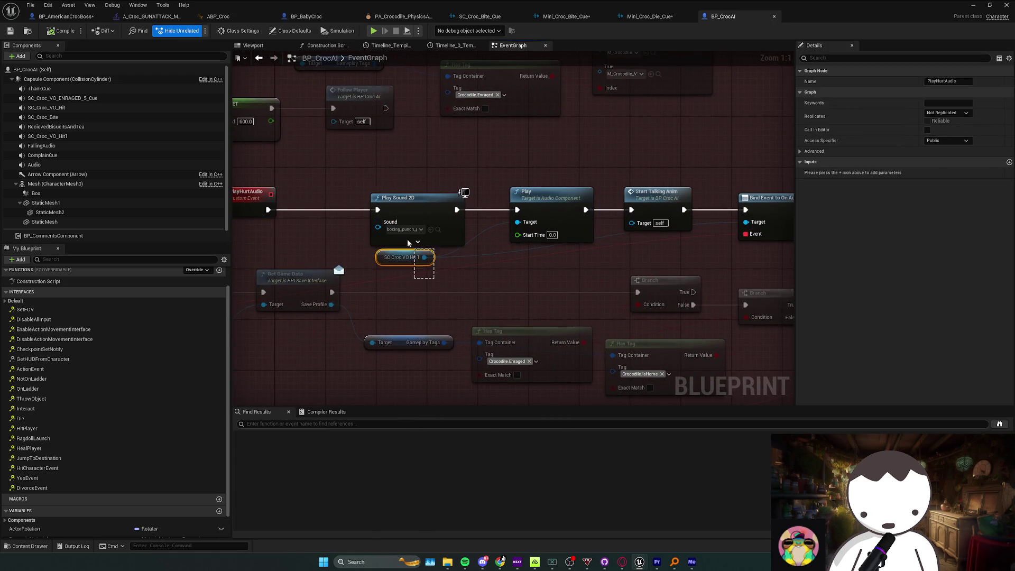
{"action": "left_click_drag", "start_coordinate": [408, 243], "coordinate": [426, 243]}
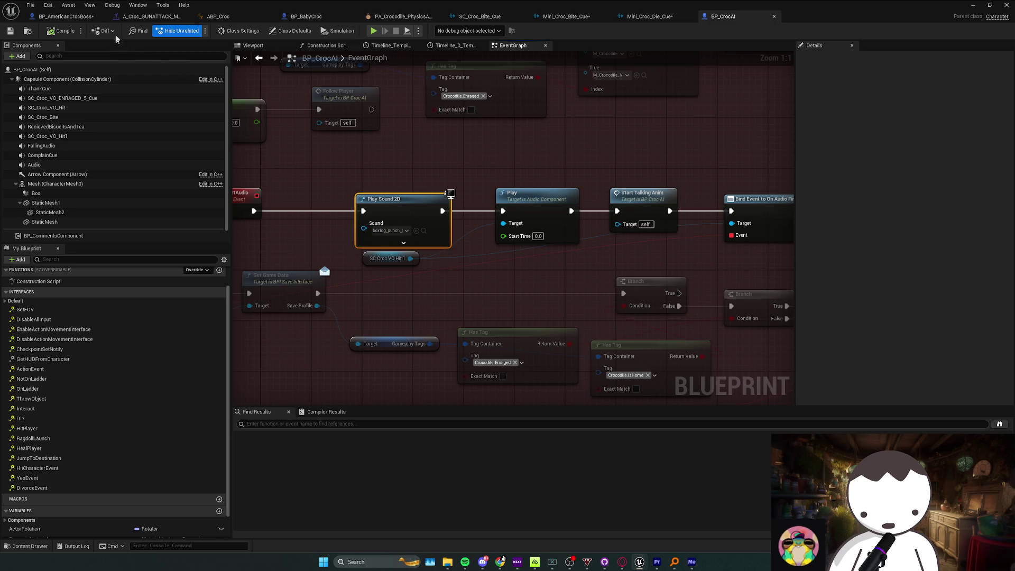
{"action": "left_click", "coordinate": [67, 17]}
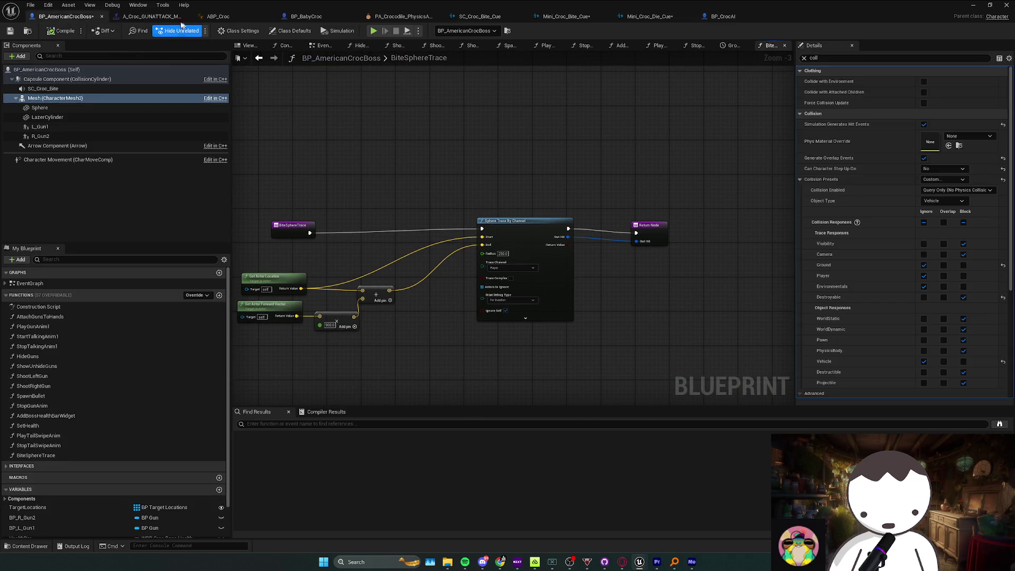
Paste a Play Sound 2D node right after the boss's Event HitCharacterEvent.
{"action": "key", "text": "alt+Left"}
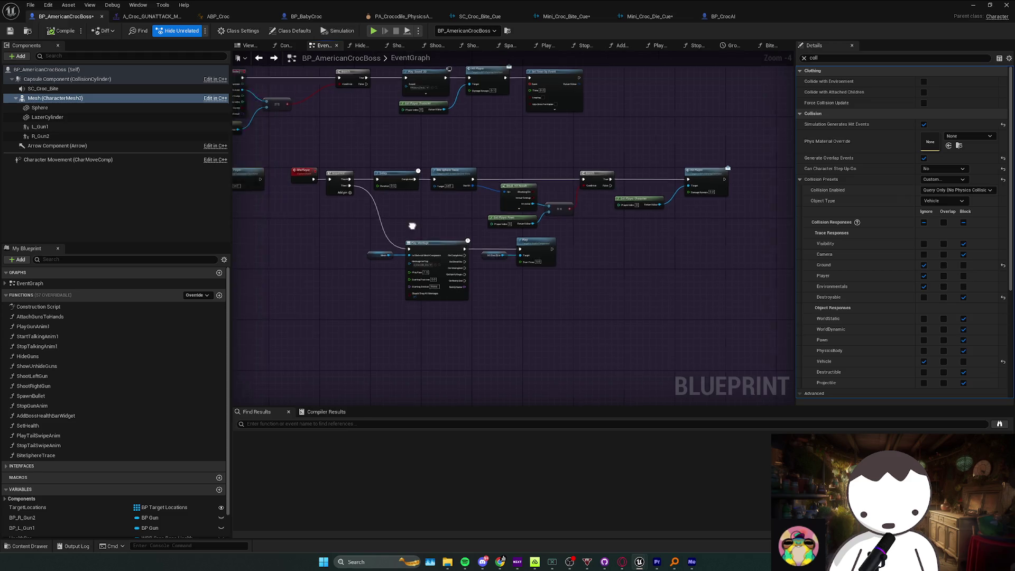
{"action": "scroll", "coordinate": [442, 216], "scroll_direction": "down", "scroll_amount": 4}
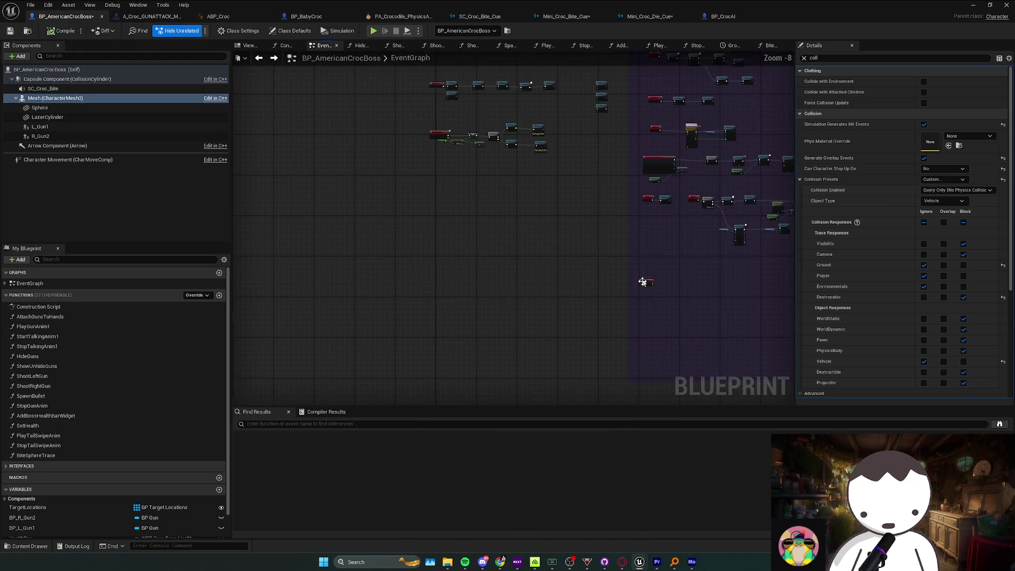
{"action": "scroll", "coordinate": [453, 288], "scroll_direction": "up", "scroll_amount": 4}
{"action": "scroll", "coordinate": [461, 284], "scroll_direction": "up", "scroll_amount": 1}
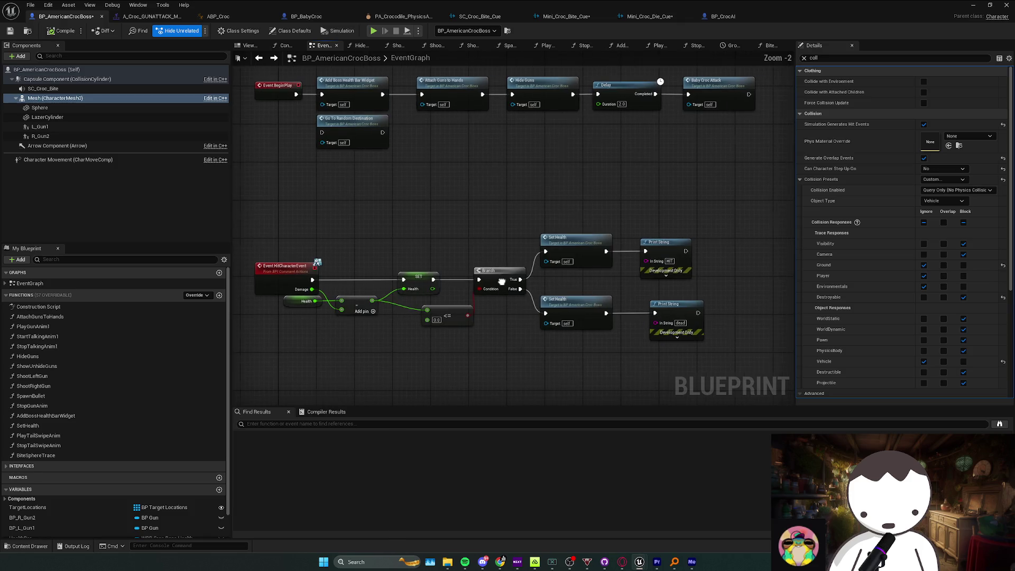
{"action": "key", "text": "ctrl+v"}
{"action": "mouse_move", "coordinate": [358, 269]}
{"action": "left_mouse_down"}
{"action": "mouse_move", "coordinate": [349, 282]}
{"action": "mouse_move", "coordinate": [321, 266]}
{"action": "left_mouse_up"}
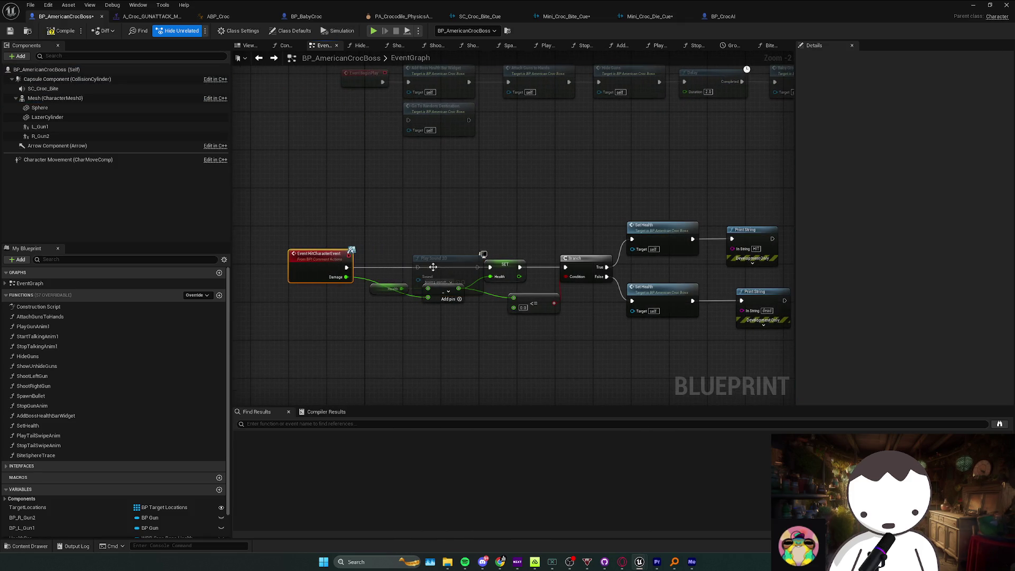
{"action": "left_click_drag", "start_coordinate": [433, 267], "coordinate": [414, 269]}
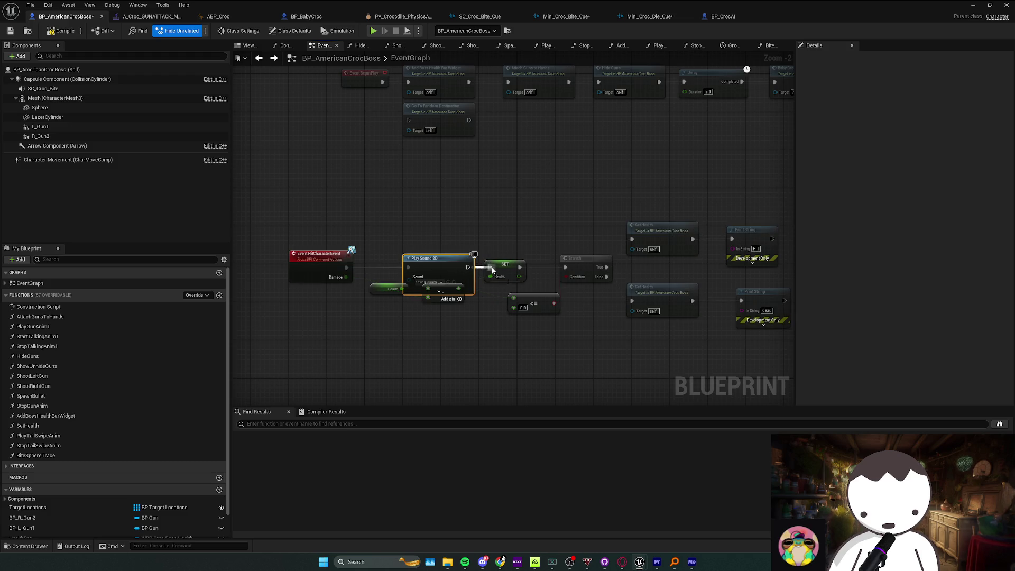
{"action": "left_click_drag", "start_coordinate": [393, 301], "coordinate": [415, 315]}
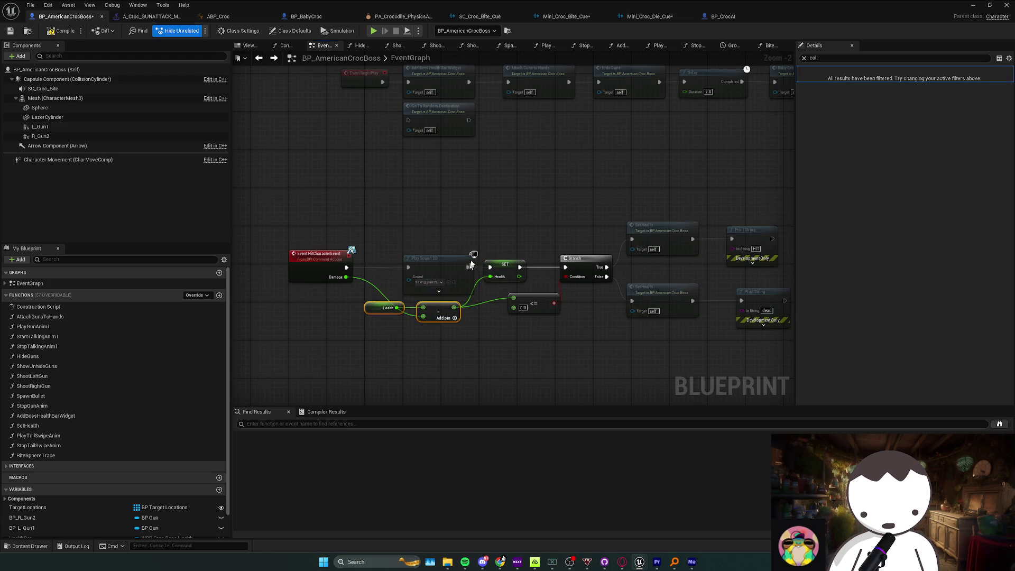
Copy that Play Sound 2D into BP_BabyCroc's hit chain before SET Dead, then start a playtest.
{"action": "left_click", "coordinate": [470, 263]}
{"action": "left_click", "coordinate": [300, 17]}
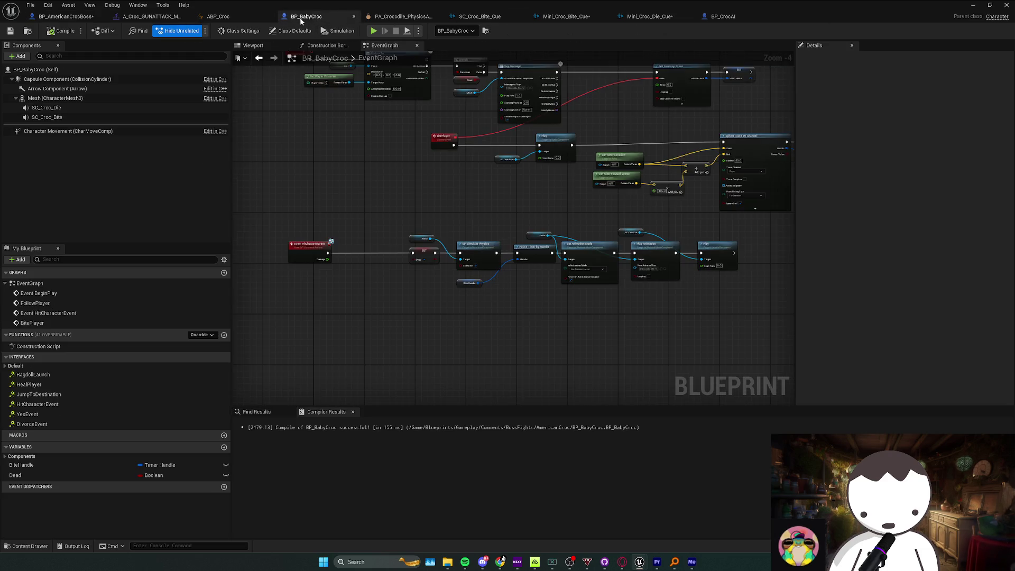
{"action": "key", "text": "ctrl+v"}
{"action": "mouse_move", "coordinate": [418, 227]}
{"action": "left_mouse_down"}
{"action": "mouse_move", "coordinate": [343, 238]}
{"action": "mouse_move", "coordinate": [394, 246]}
{"action": "left_mouse_up"}
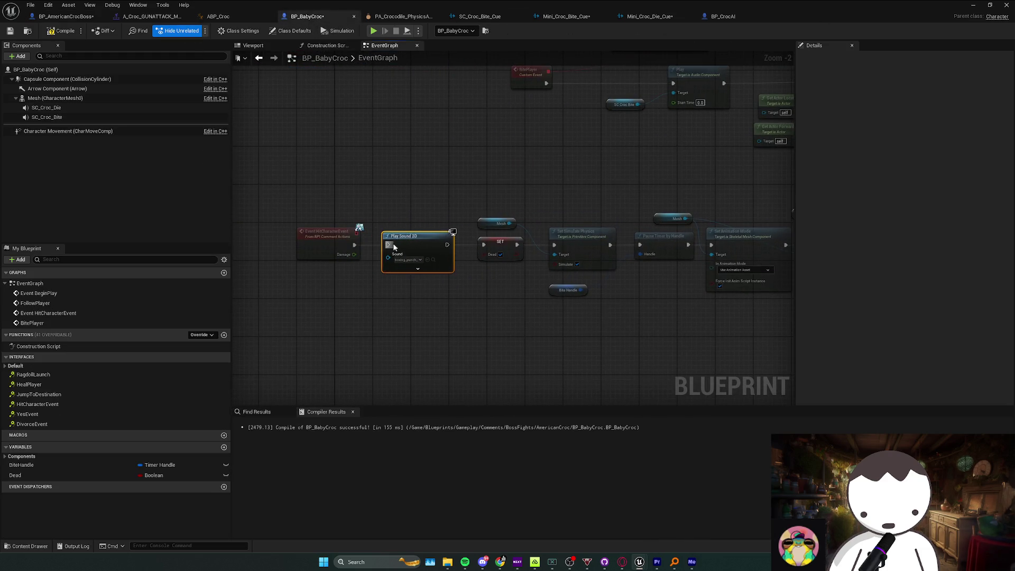
{"action": "left_click", "coordinate": [486, 248]}
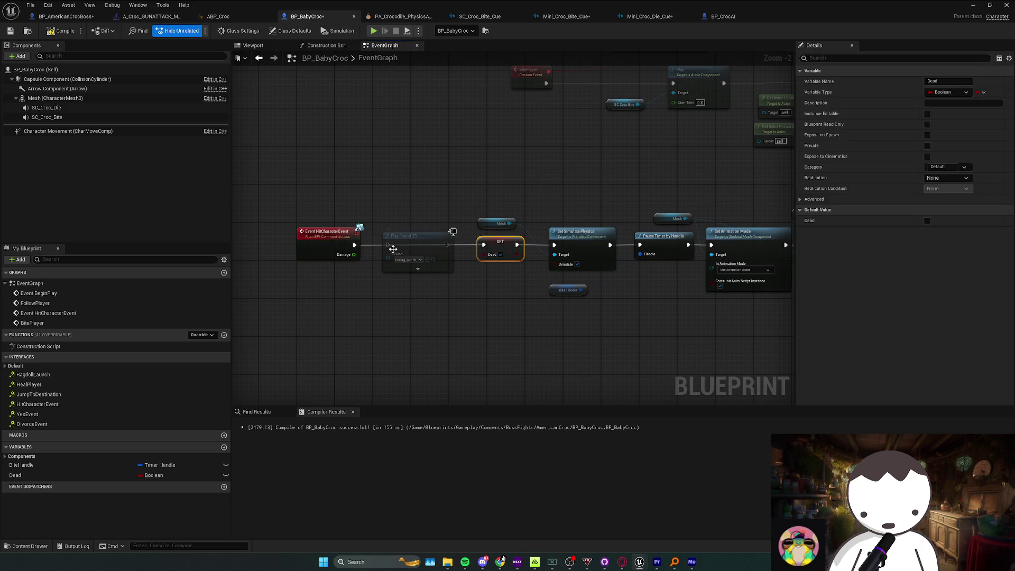
{"action": "left_click", "coordinate": [389, 244]}
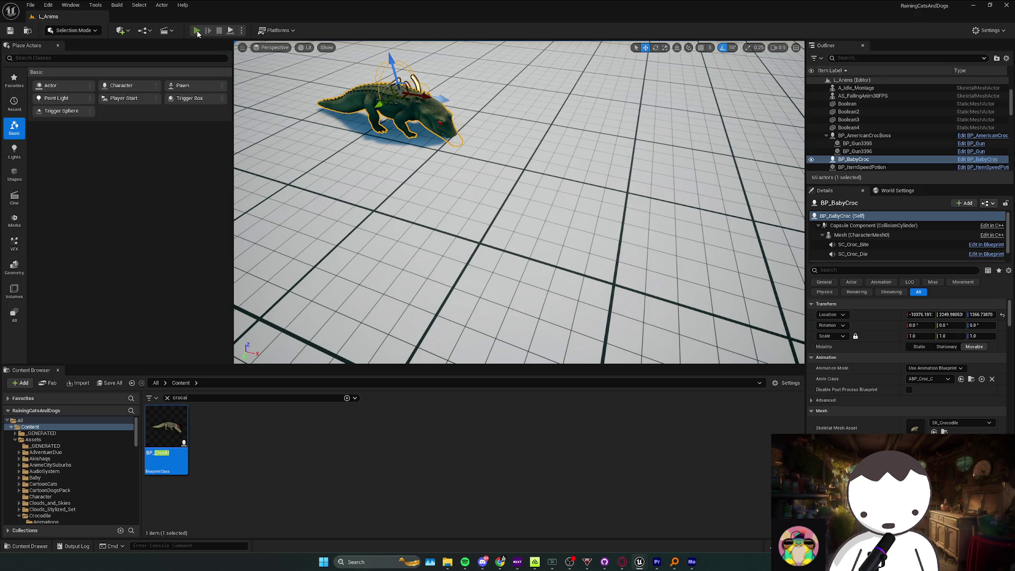
{"action": "left_click", "coordinate": [197, 30]}
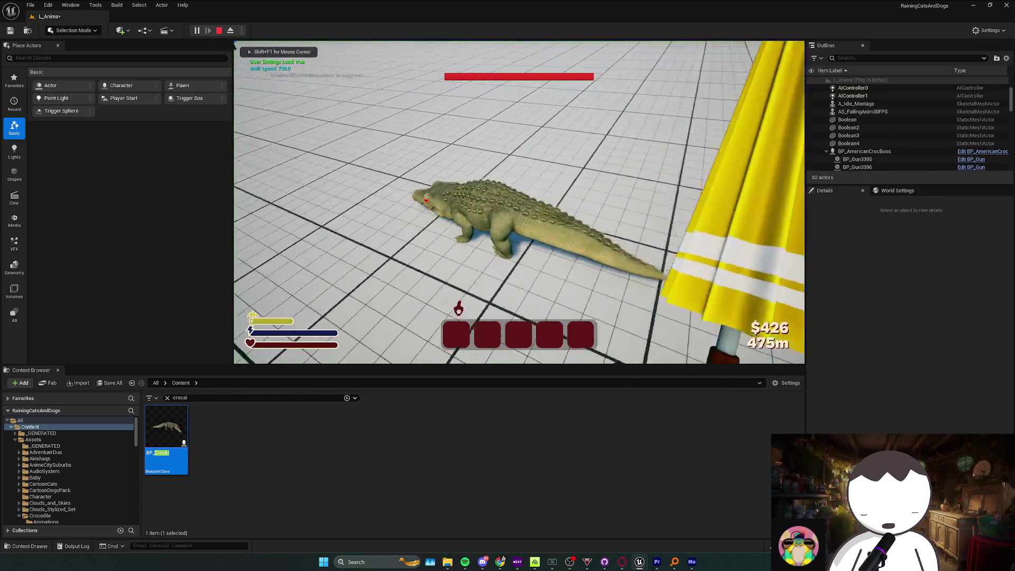
Run another playtest, sprinting toward the baby croc, then stop it.
{"action": "key", "text": "Escape"}
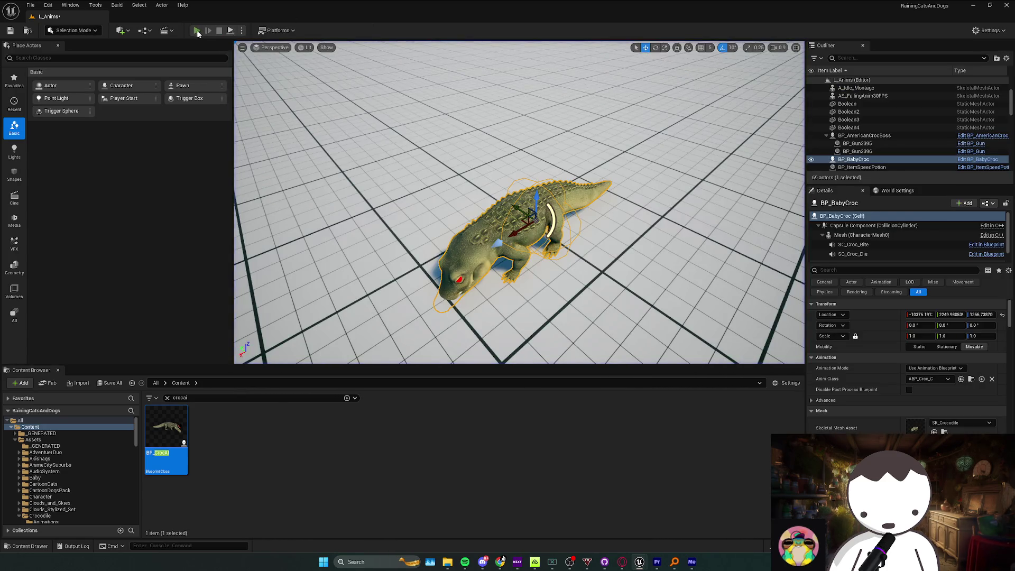
{"action": "left_click", "coordinate": [196, 31]}
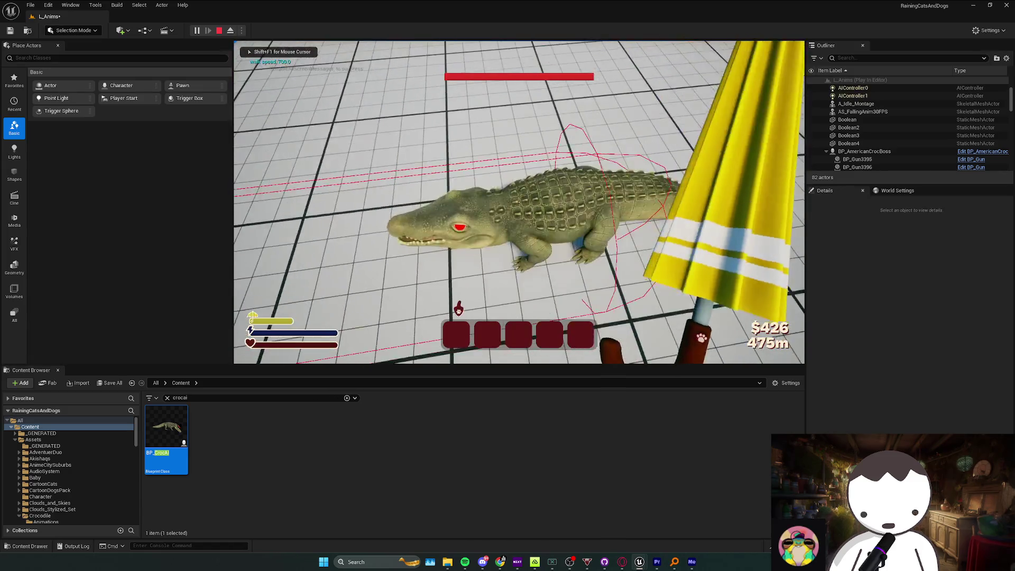
{"action": "key", "text": "shift"}
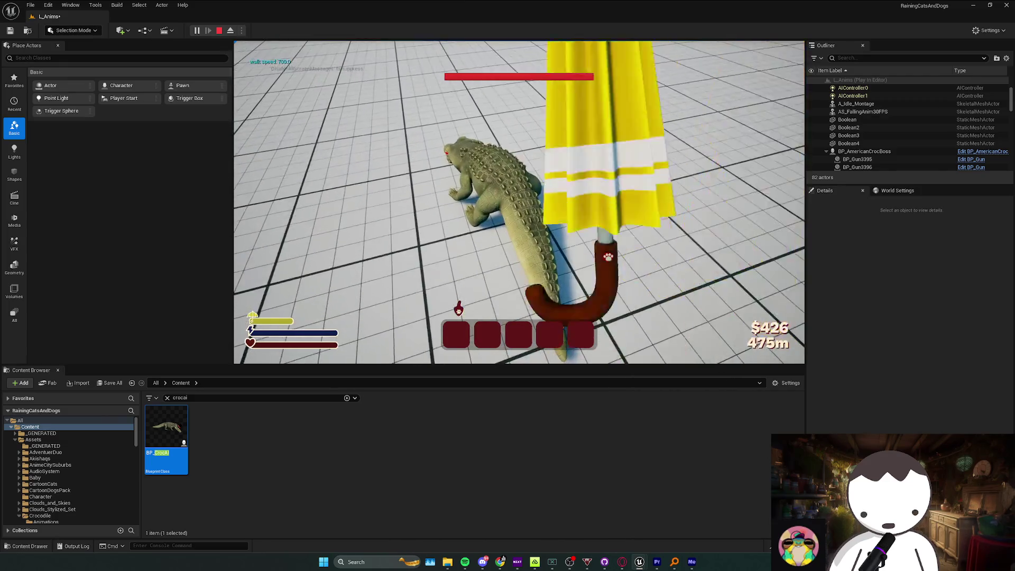
{"action": "key", "text": "Escape"}
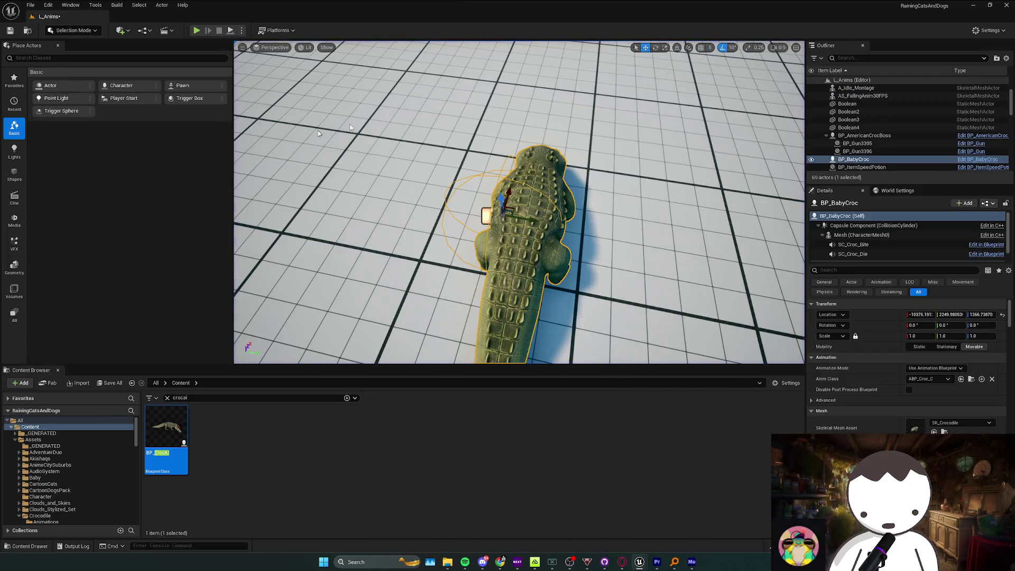
Add a Do Once node after BP_BabyCroc's Event HitCharacterEvent.
{"action": "double_click", "coordinate": [521, 217]}
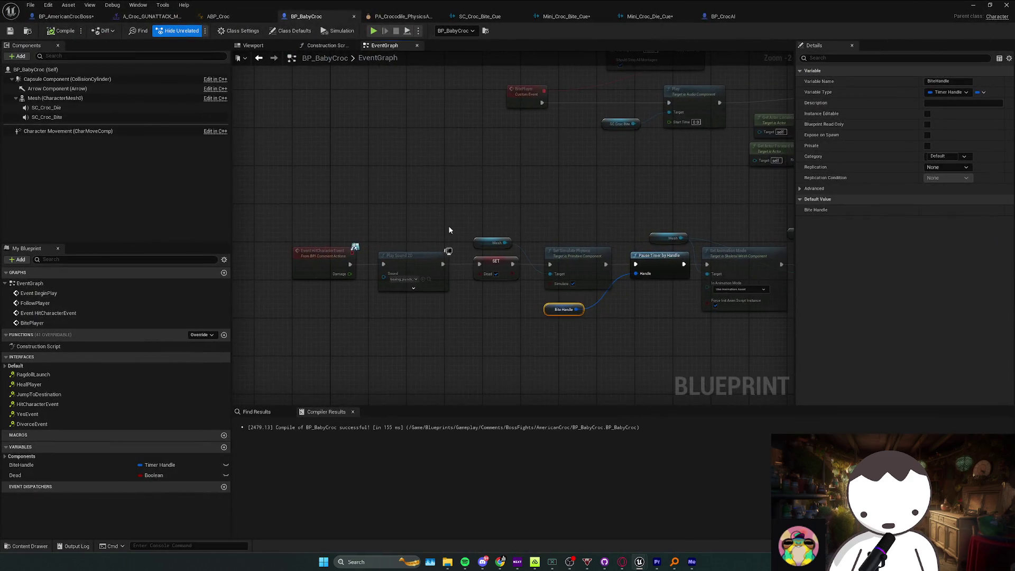
{"action": "mouse_move", "coordinate": [407, 241]}
{"action": "left_mouse_down"}
{"action": "mouse_move", "coordinate": [363, 241]}
{"action": "mouse_move", "coordinate": [396, 249]}
{"action": "left_mouse_up"}
{"action": "type", "text": "once"}
{"action": "key", "text": "Return"}
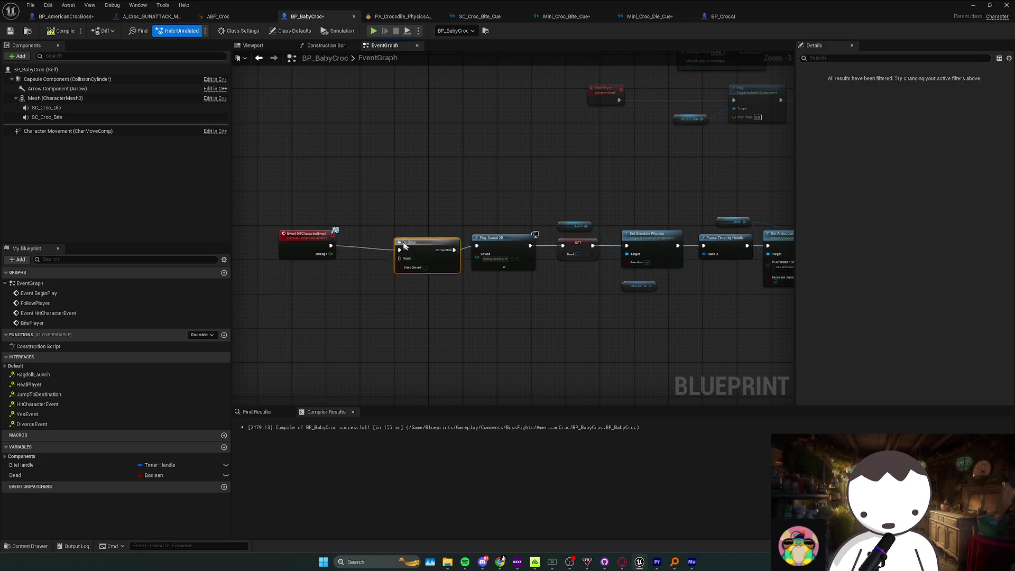
Add a Delay after the die sound's Play node, followed by Destroy Actor.
{"action": "left_click_drag", "start_coordinate": [508, 262], "coordinate": [412, 259]}
{"action": "mouse_move", "coordinate": [679, 246]}
{"action": "left_mouse_down"}
{"action": "mouse_move", "coordinate": [581, 242]}
{"action": "mouse_move", "coordinate": [529, 258]}
{"action": "left_mouse_up"}
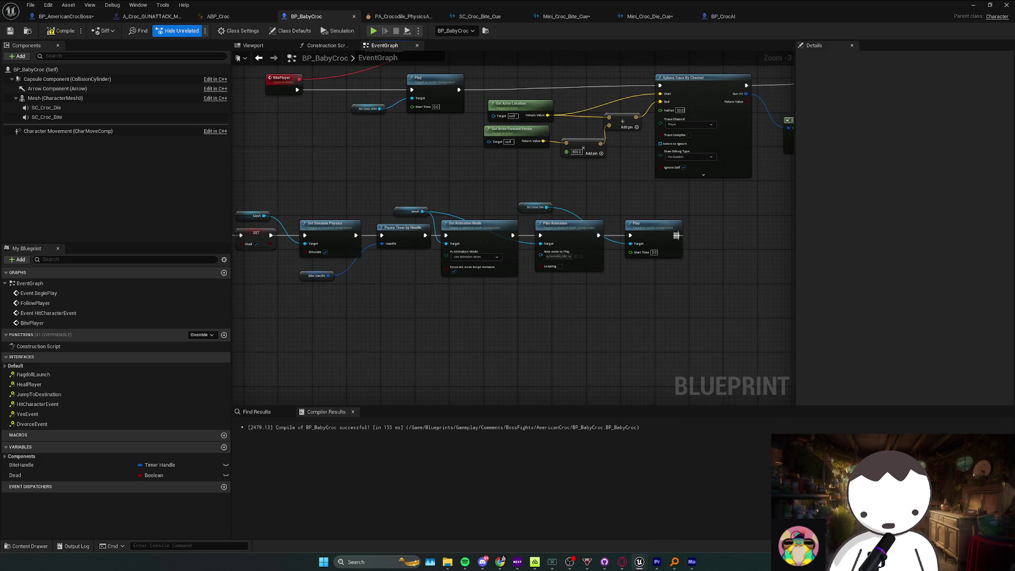
{"action": "left_click_drag", "start_coordinate": [677, 236], "coordinate": [708, 238]}
{"action": "type", "text": "delay"}
{"action": "key", "text": "Return"}
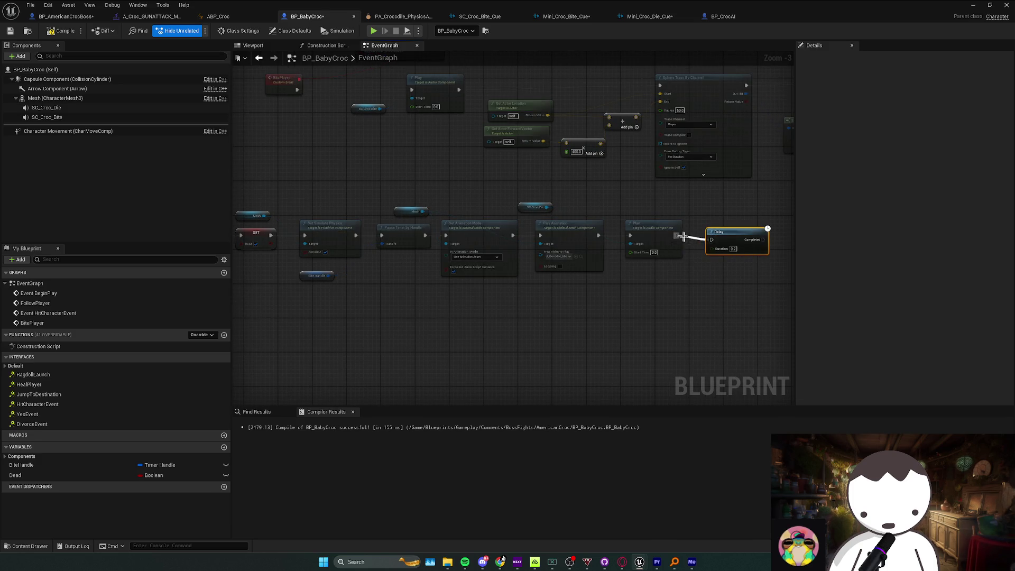
{"action": "mouse_move", "coordinate": [733, 263]}
{"action": "left_mouse_down"}
{"action": "mouse_move", "coordinate": [568, 286]}
{"action": "mouse_move", "coordinate": [632, 249]}
{"action": "left_mouse_up"}
{"action": "type", "text": "destroy"}
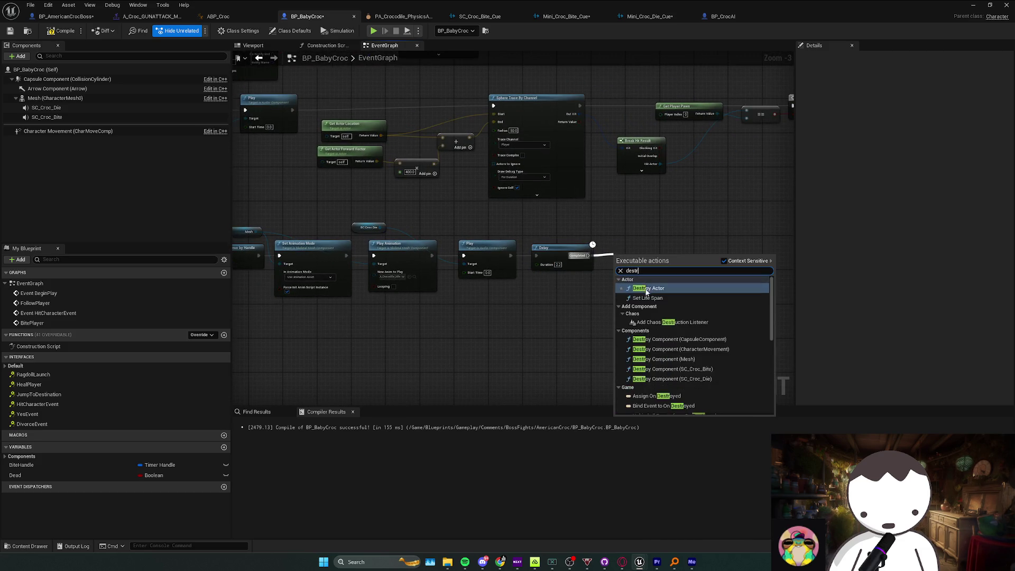
{"action": "key", "text": "Return"}
{"action": "left_click_drag", "start_coordinate": [625, 42], "coordinate": [3, 111]}
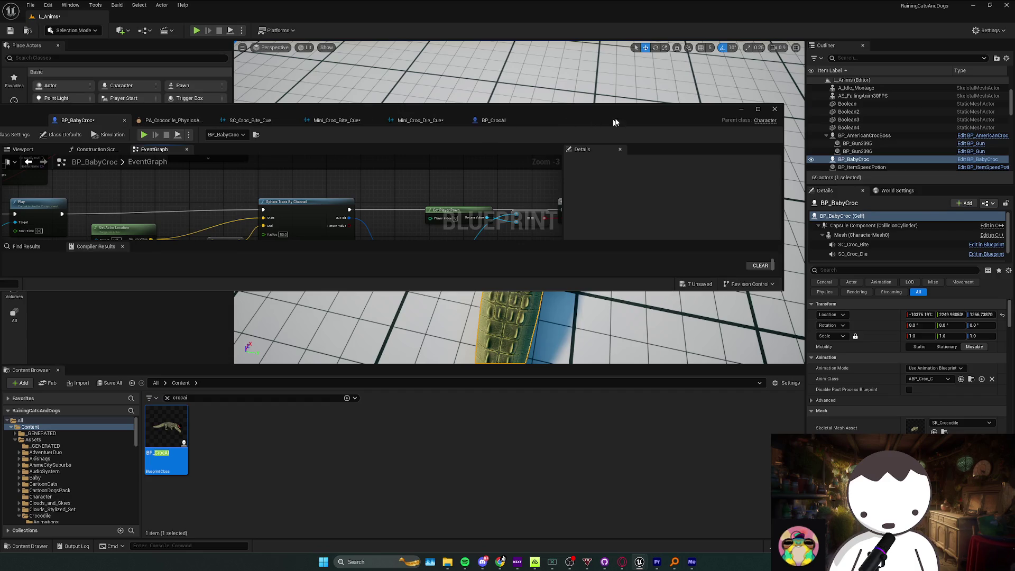
Playtest killing the baby croc three times to confirm it is destroyed after the delay.
{"action": "left_click", "coordinate": [196, 32]}
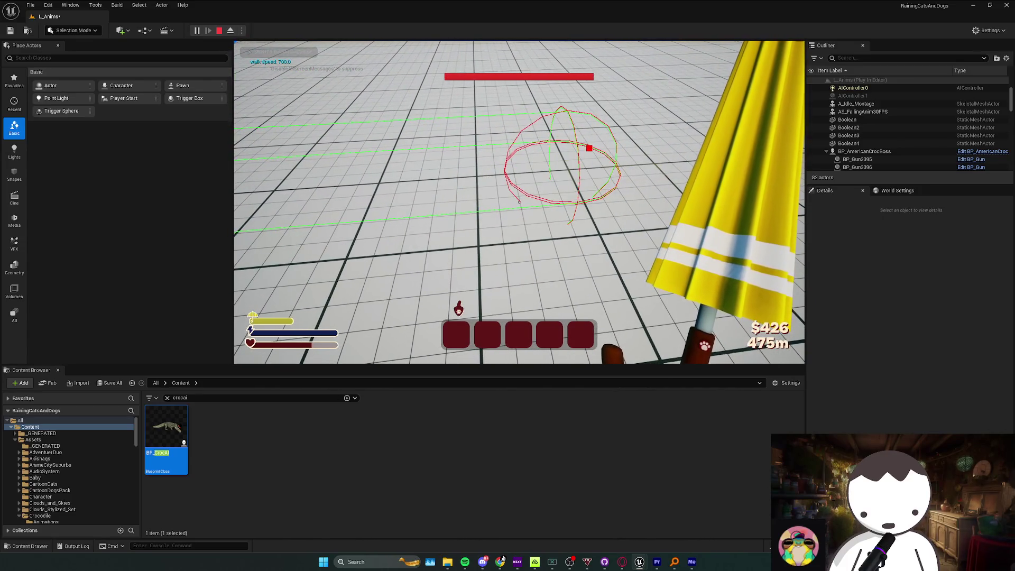
{"action": "key", "text": "Escape"}
{"action": "key", "text": "alt+Tab"}
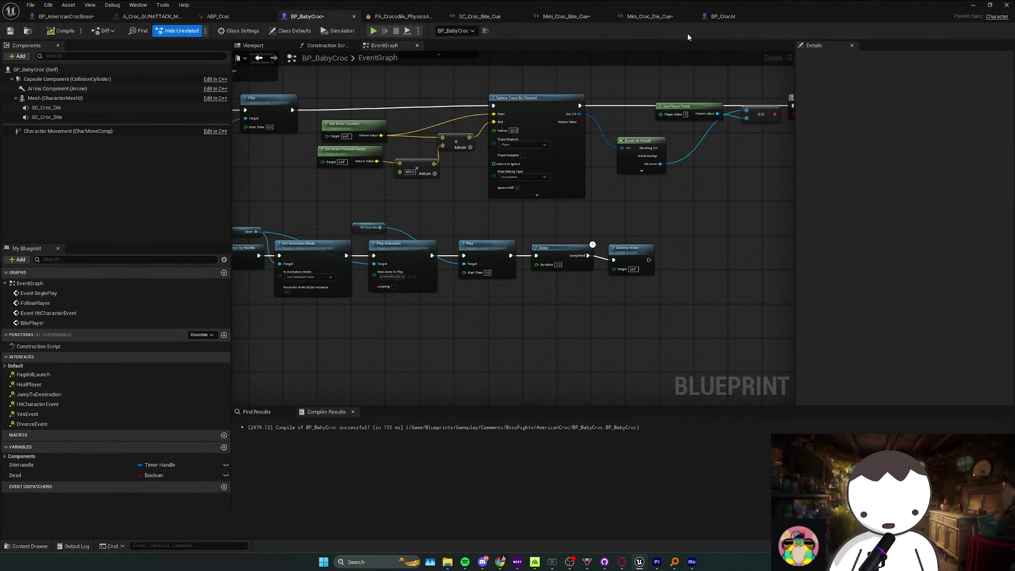
{"action": "key", "text": "alt+Tab"}
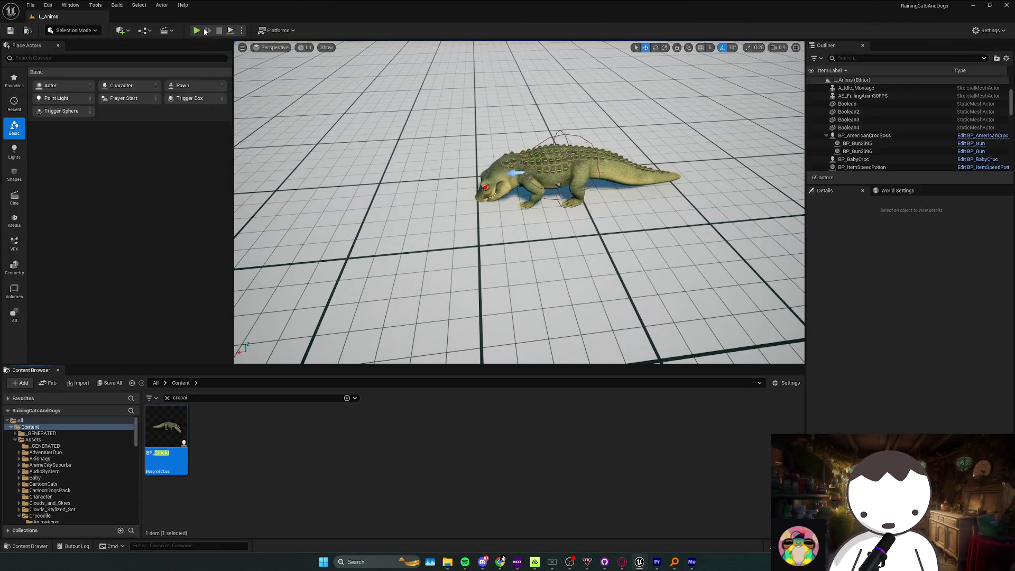
{"action": "left_click", "coordinate": [199, 31]}
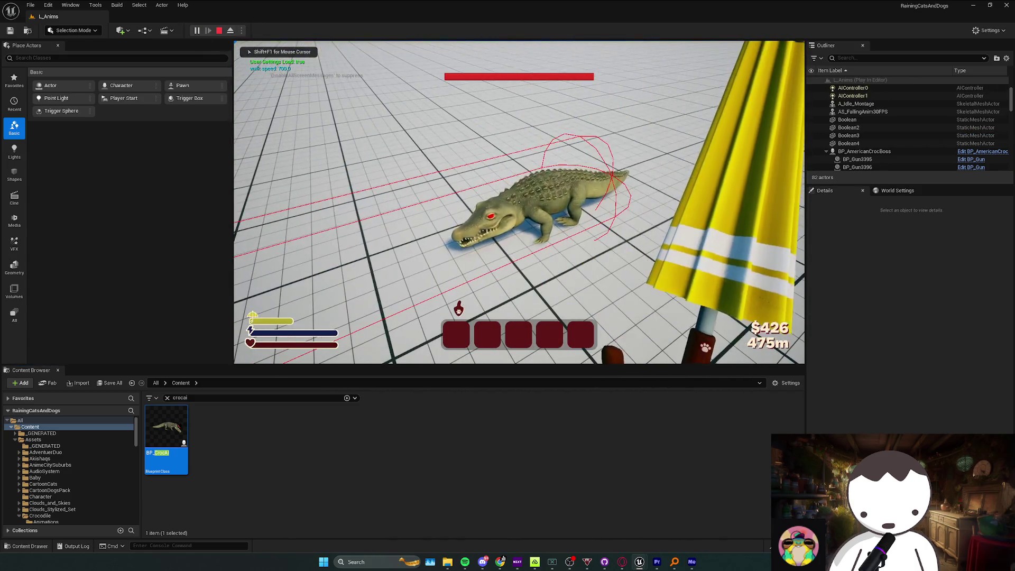
{"action": "key", "text": "Escape"}
{"action": "left_click", "coordinate": [197, 30]}
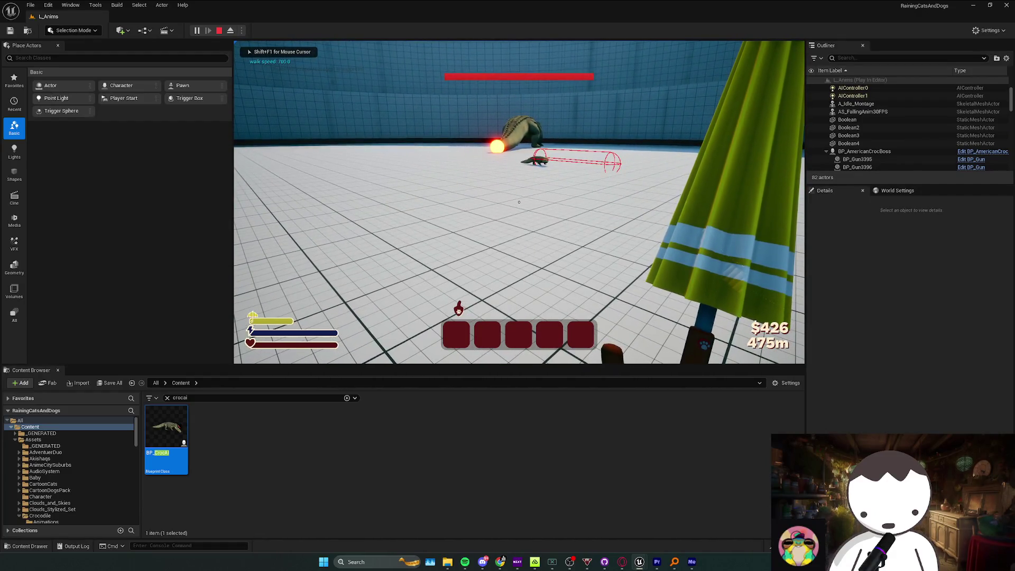
{"action": "key", "text": "Escape"}
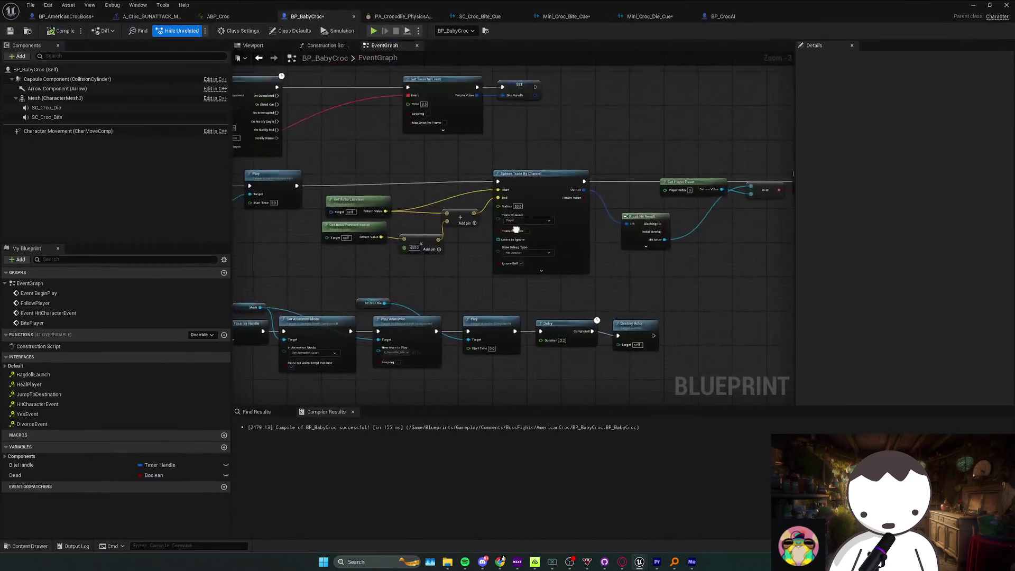
Call Follow Player from the bite Play Montage's On Completed output in BP_BabyCroc.
{"action": "scroll", "coordinate": [395, 211], "scroll_direction": "down", "scroll_amount": 1}
{"action": "mouse_move", "coordinate": [394, 210]}
{"action": "left_mouse_down"}
{"action": "mouse_move", "coordinate": [490, 246]}
{"action": "mouse_move", "coordinate": [525, 306]}
{"action": "mouse_move", "coordinate": [482, 221]}
{"action": "mouse_move", "coordinate": [451, 207]}
{"action": "left_mouse_up"}
{"action": "scroll", "coordinate": [489, 247], "scroll_direction": "up", "scroll_amount": 1}
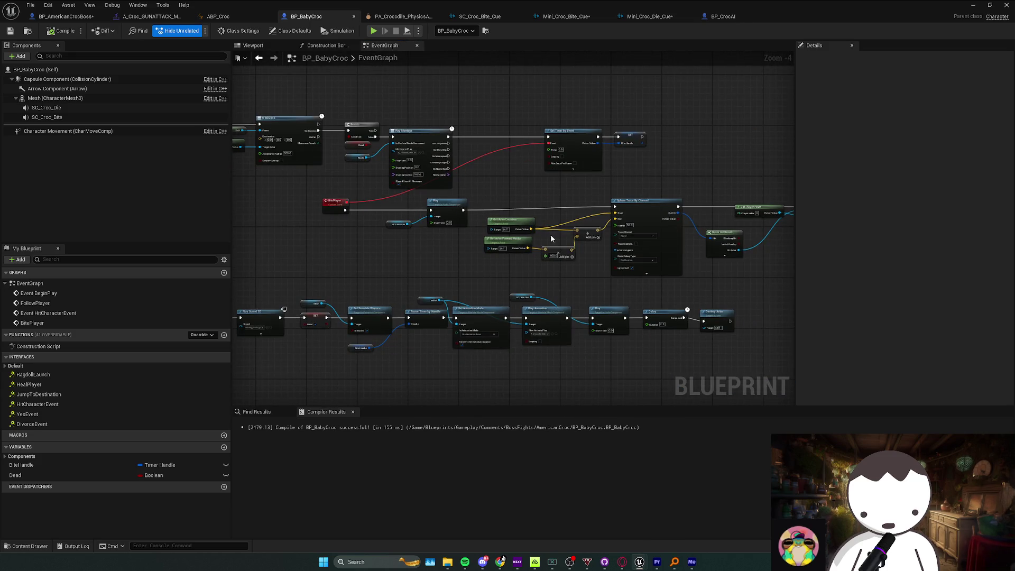
{"action": "scroll", "coordinate": [468, 191], "scroll_direction": "up", "scroll_amount": 2}
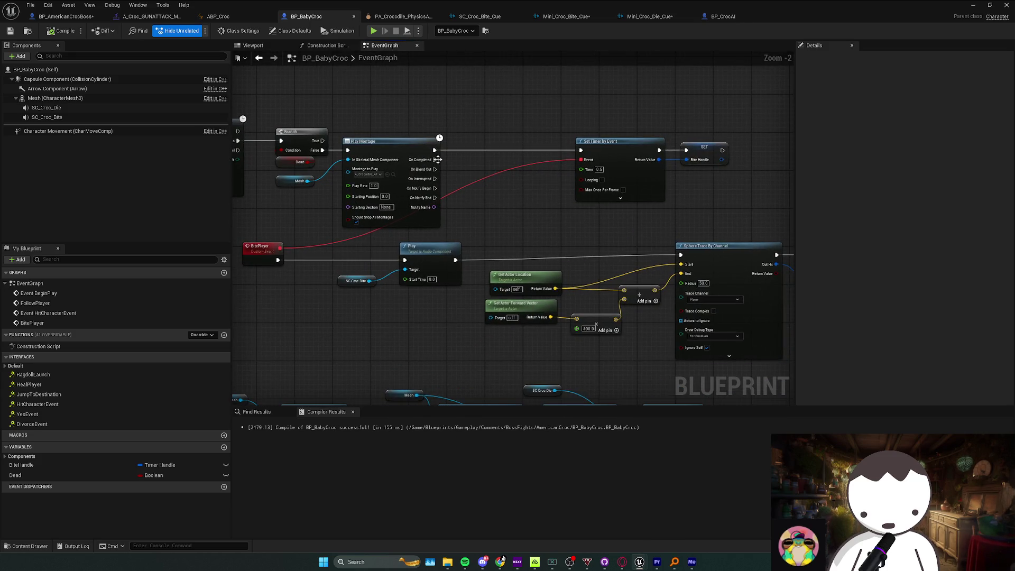
{"action": "left_click_drag", "start_coordinate": [434, 160], "coordinate": [490, 207]}
{"action": "type", "text": "follow pl"}
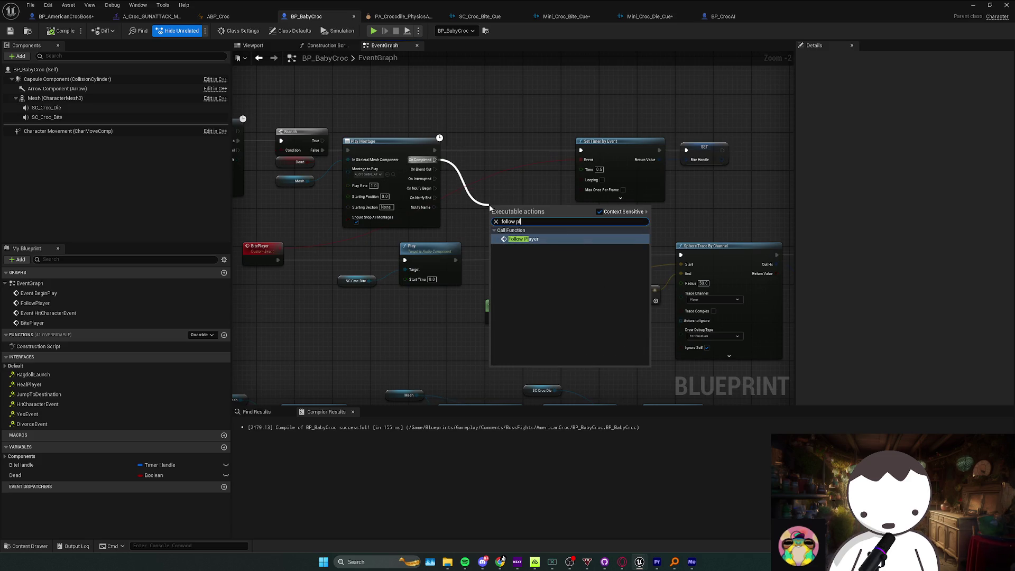
{"action": "key", "text": "Return"}
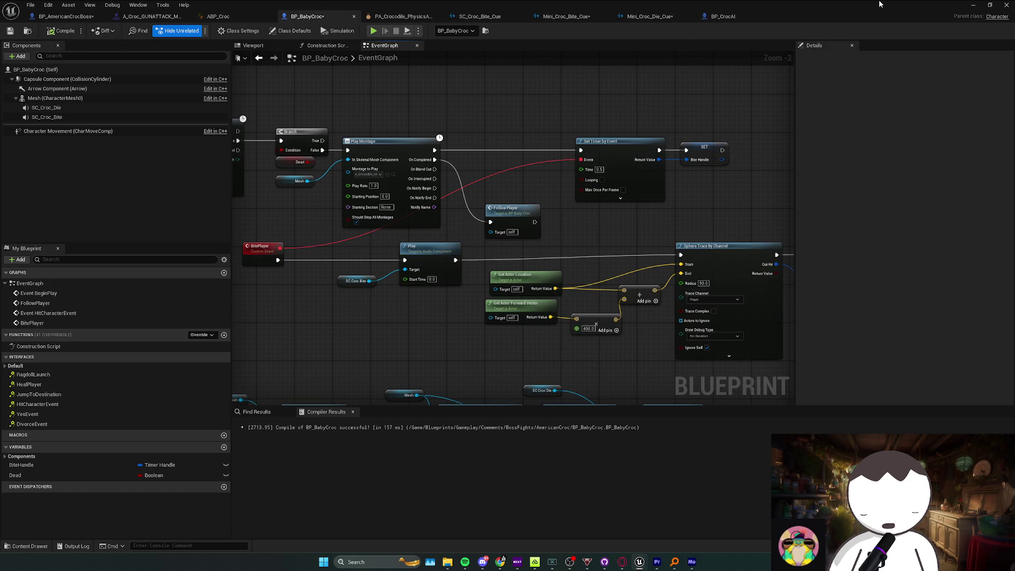
{"action": "key", "text": "alt+Tab"}
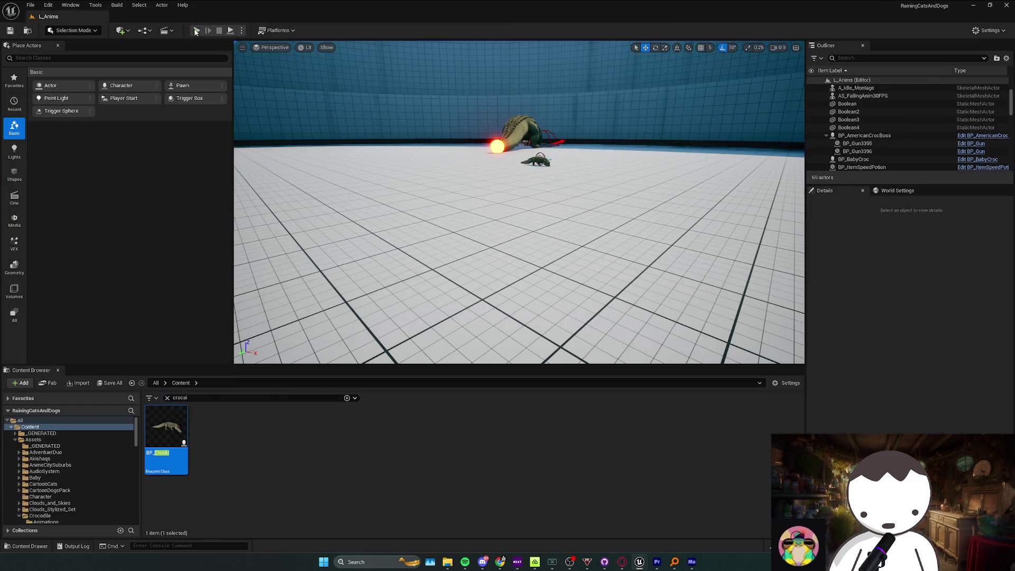
Playtest the level to watch the baby croc chase and snap at the player.
{"action": "left_click", "coordinate": [196, 31]}
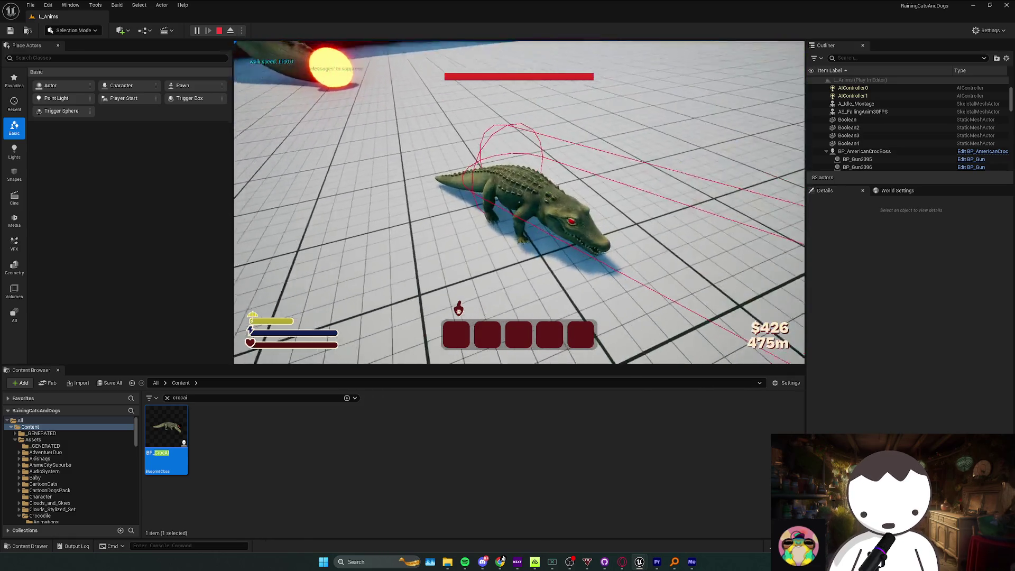
{"action": "key", "text": "Escape"}
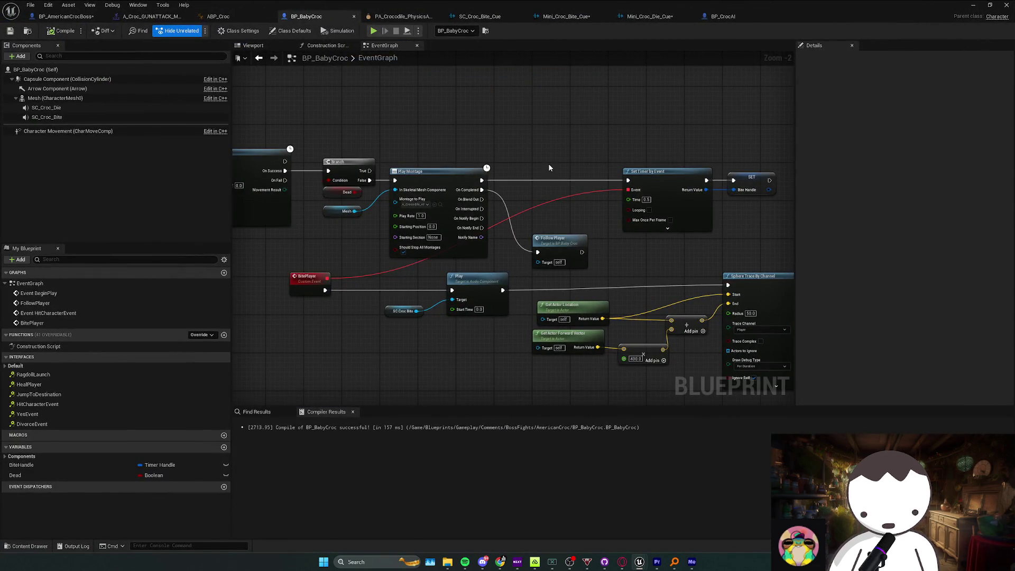
Check the BabyCrocAttack custom event in BP_AmericanCrocBoss's Event Graph.
{"action": "left_click", "coordinate": [68, 16]}
{"action": "scroll", "coordinate": [468, 156], "scroll_direction": "down", "scroll_amount": 6}
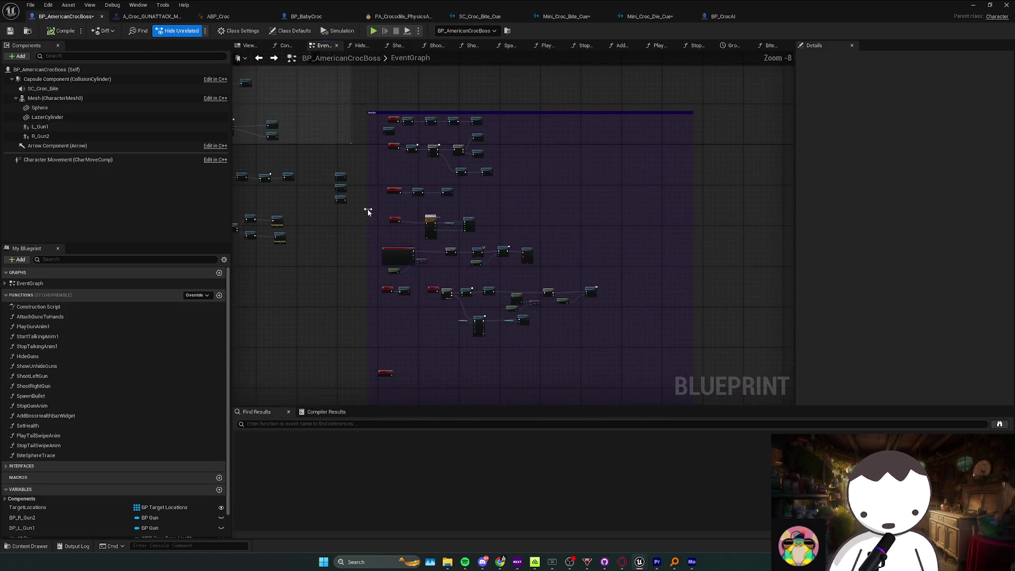
{"action": "left_click_drag", "start_coordinate": [399, 334], "coordinate": [431, 179]}
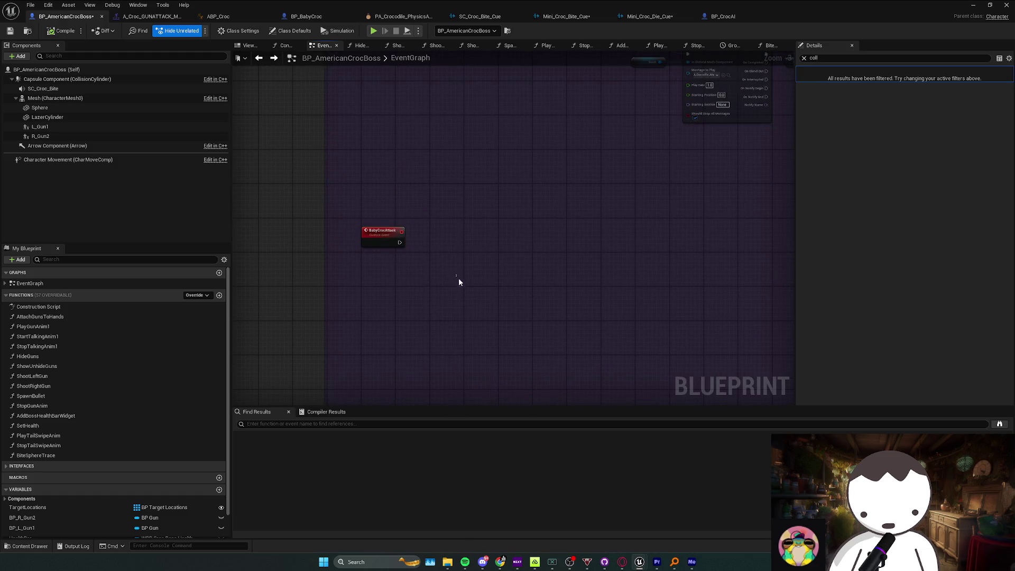
{"action": "key", "text": "alt+Tab"}
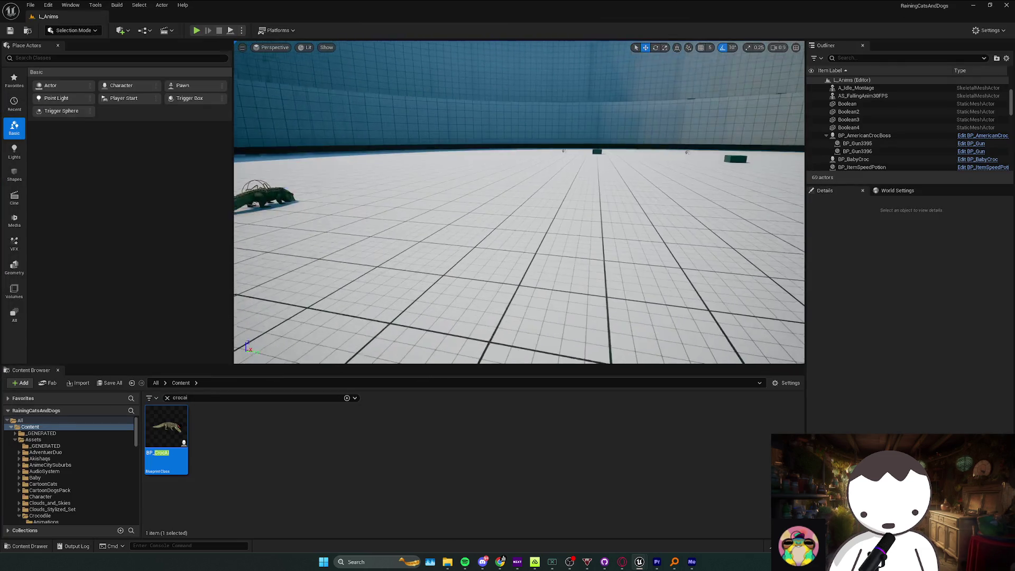
Move the BP_BabyCroc actor toward the arena wall, to Location Y about 2249.98.
{"action": "left_click_drag", "start_coordinate": [518, 212], "coordinate": [539, 201]}
{"action": "scroll", "coordinate": [518, 202], "scroll_direction": "down", "scroll_amount": 2}
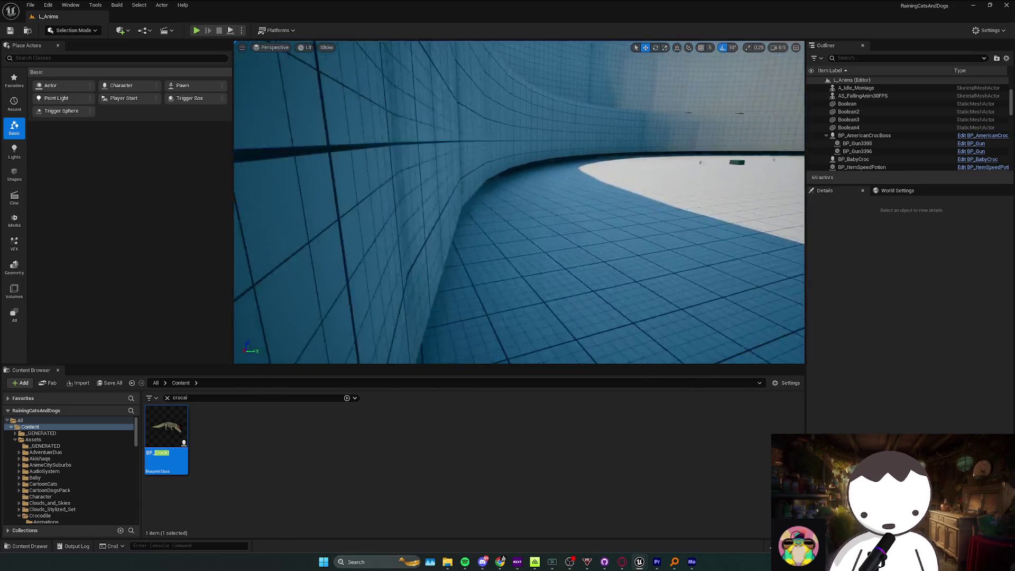
{"action": "scroll", "coordinate": [600, 198], "scroll_direction": "up", "scroll_amount": 1}
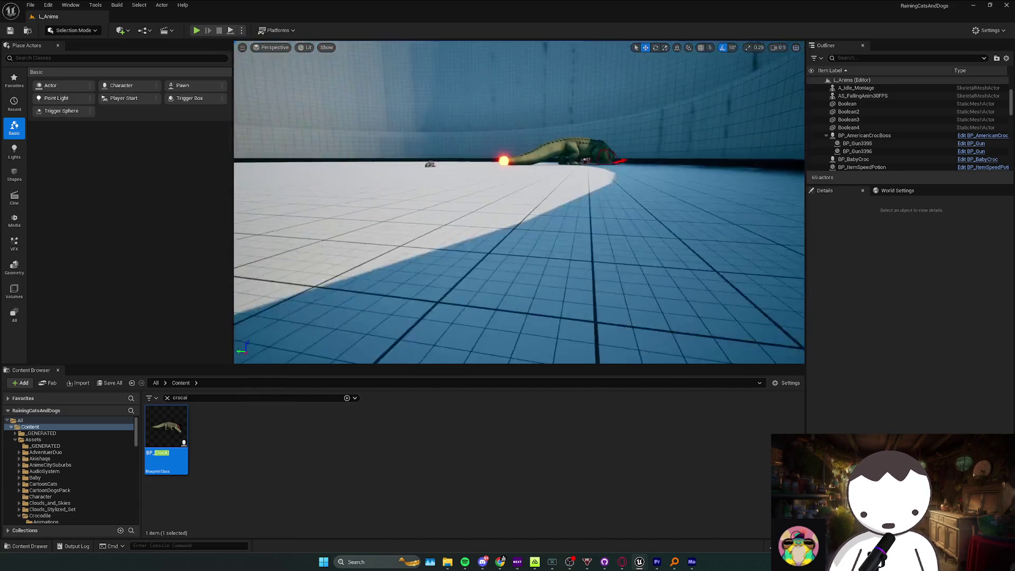
{"action": "left_click", "coordinate": [347, 201]}
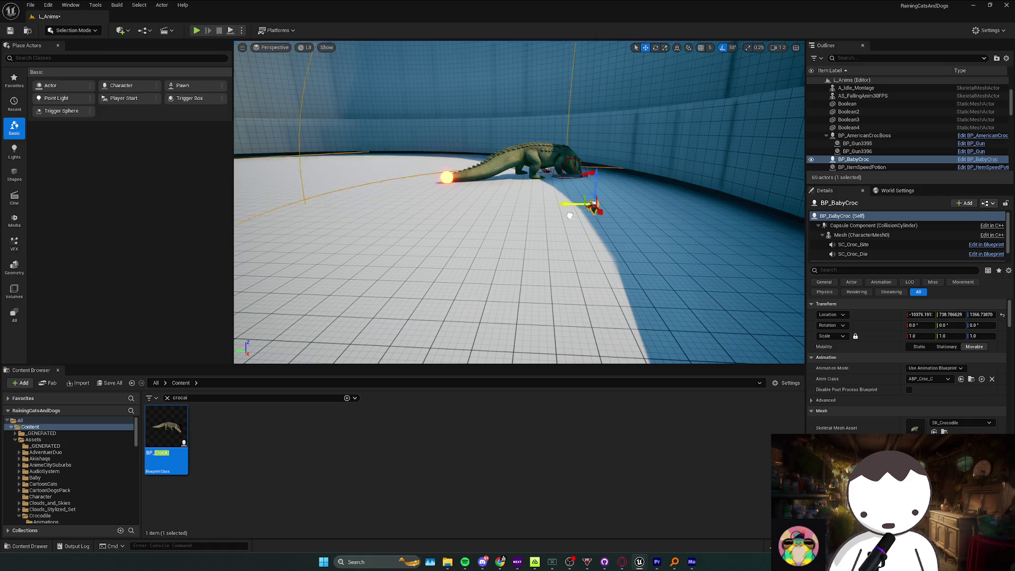
{"action": "left_click_drag", "start_coordinate": [569, 216], "coordinate": [724, 214]}
{"action": "scroll", "coordinate": [518, 202], "scroll_direction": "down", "scroll_amount": 2}
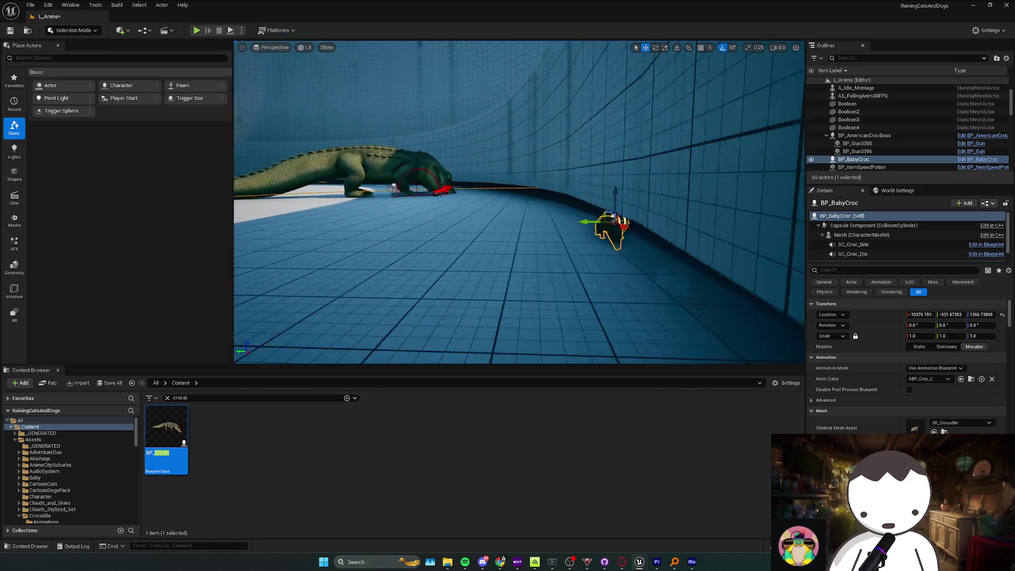
{"action": "scroll", "coordinate": [720, 224], "scroll_direction": "down", "scroll_amount": 1}
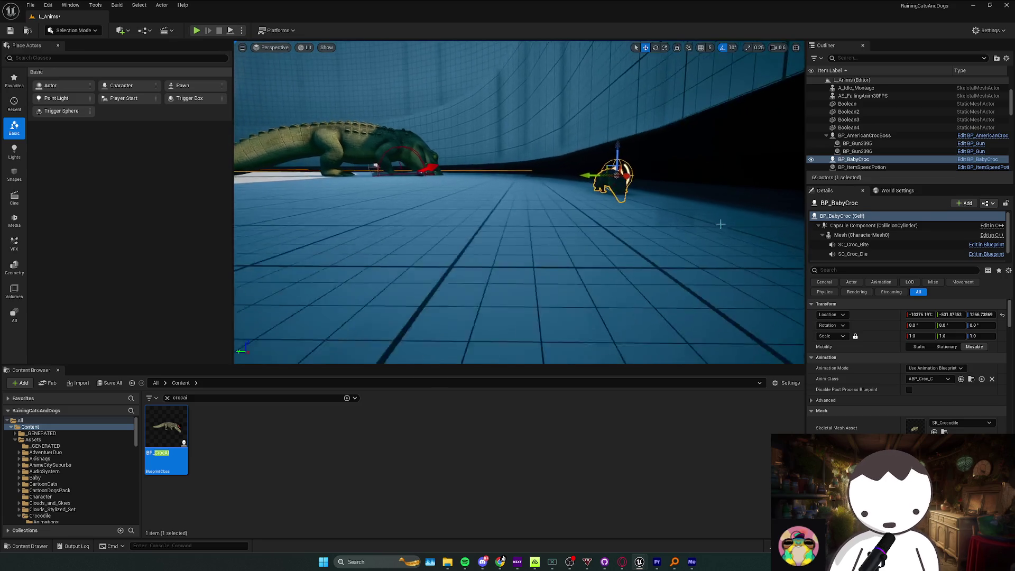
{"action": "scroll", "coordinate": [648, 219], "scroll_direction": "up", "scroll_amount": 2}
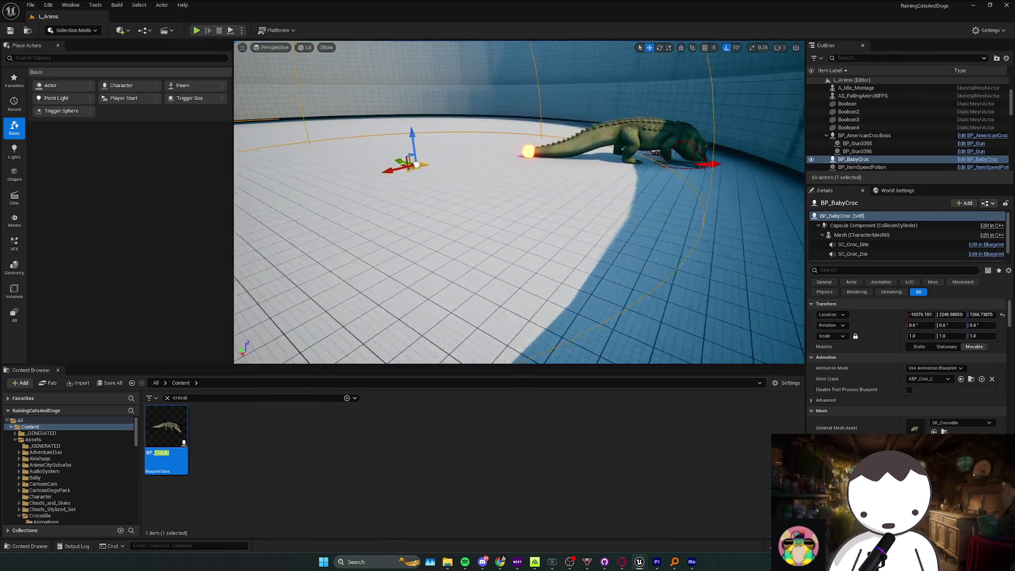
{"action": "scroll", "coordinate": [519, 202], "scroll_direction": "up", "scroll_amount": 2}
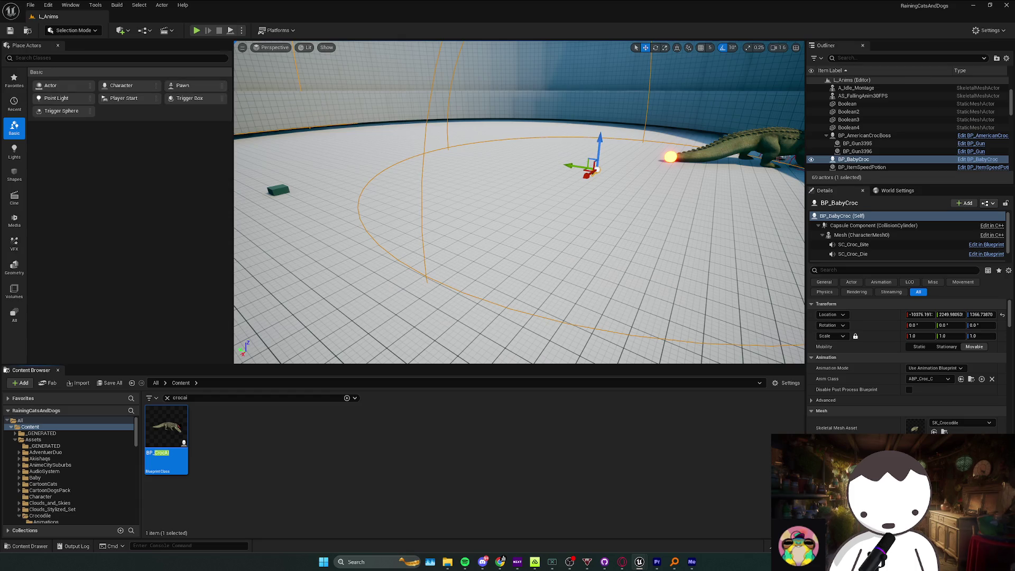
{"action": "key", "text": "alt+Tab"}
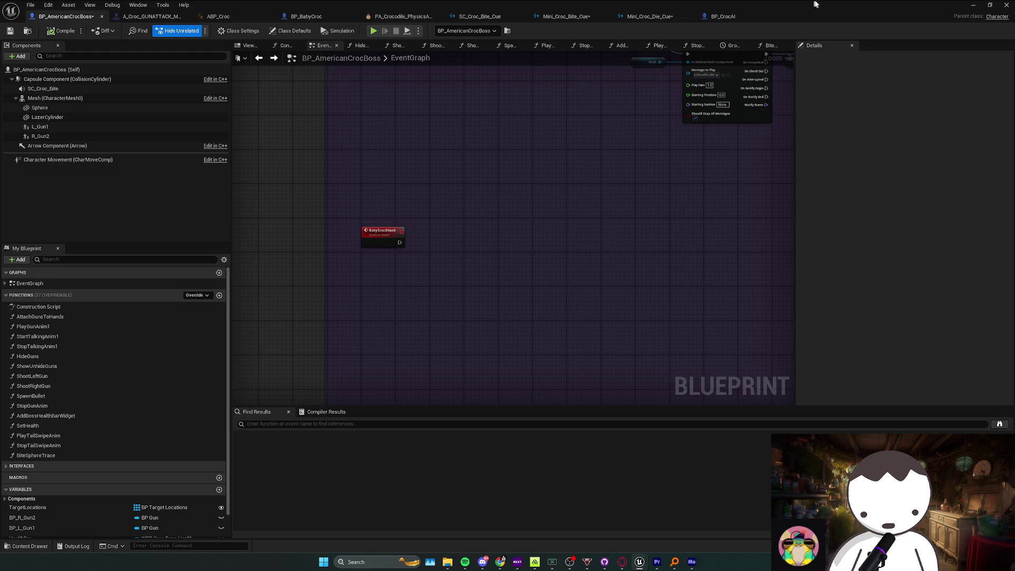
{"action": "left_click", "coordinate": [973, 5]}
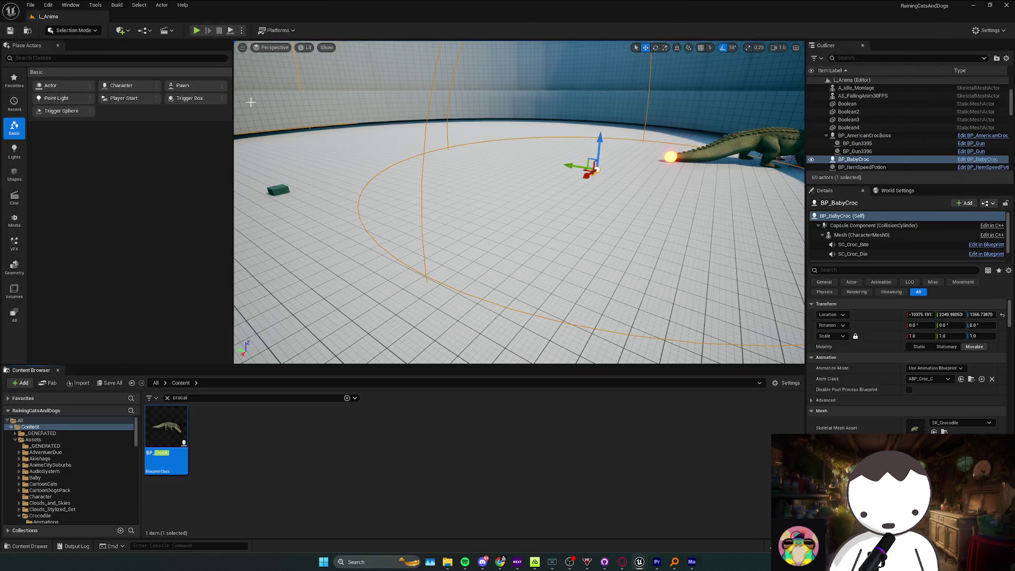
Play-test the level to watch the baby croc, then stop the session.
{"action": "key", "text": "alt+p"}
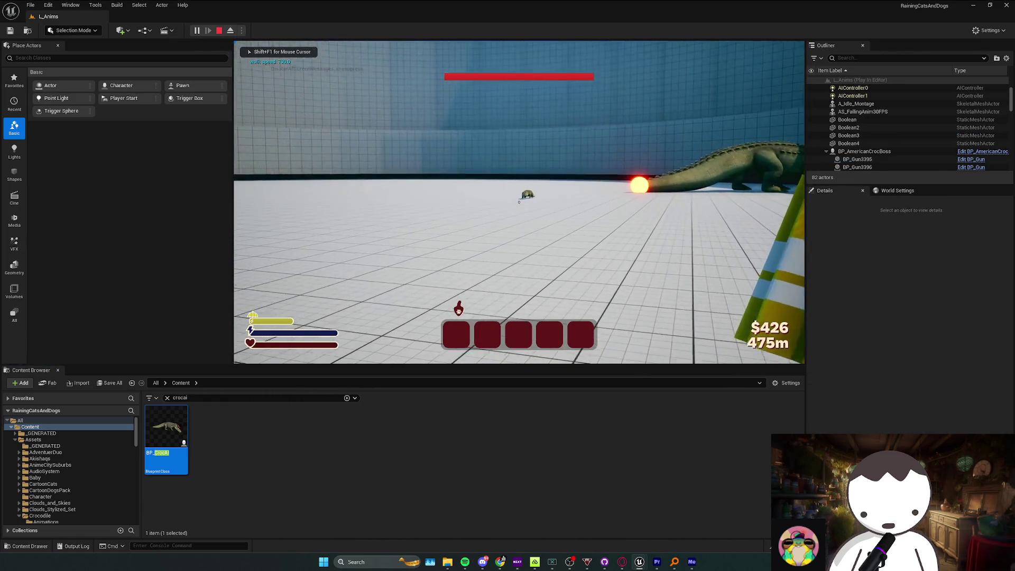
{"action": "key", "text": "shift+F1"}
{"action": "key", "text": "Escape"}
Raise the baby croc higher above the floor and play-test the level again.
{"action": "left_click_drag", "start_coordinate": [519, 172], "coordinate": [493, 138]}
{"action": "left_click", "coordinate": [197, 30]}
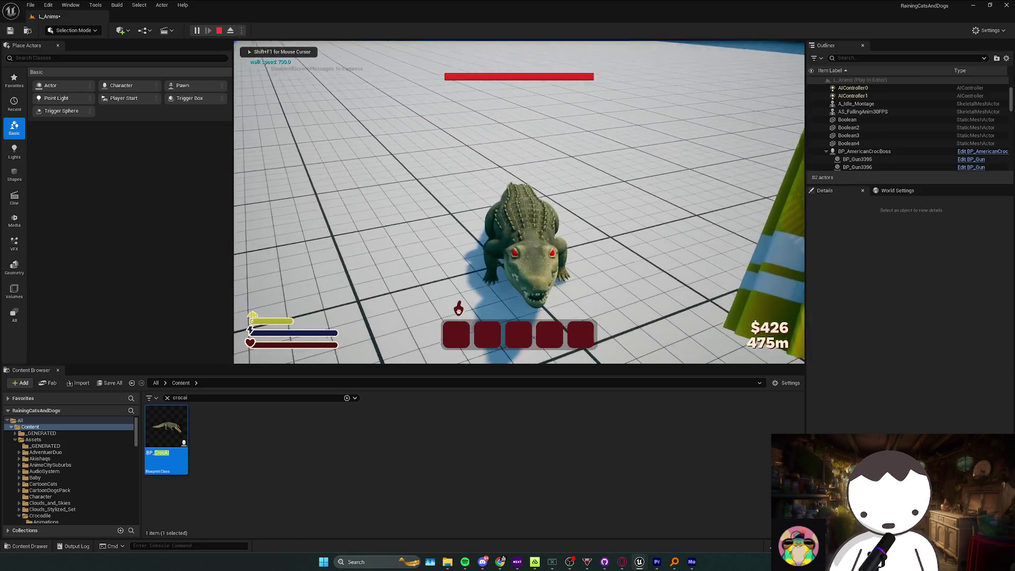
{"action": "key", "text": "Escape"}
Set BP_BabyCroc's Mesh Global Anim Rate Scale to 4.0 and minimise the Blueprint window.
{"action": "scroll", "coordinate": [592, 265], "scroll_direction": "down", "scroll_amount": 4}
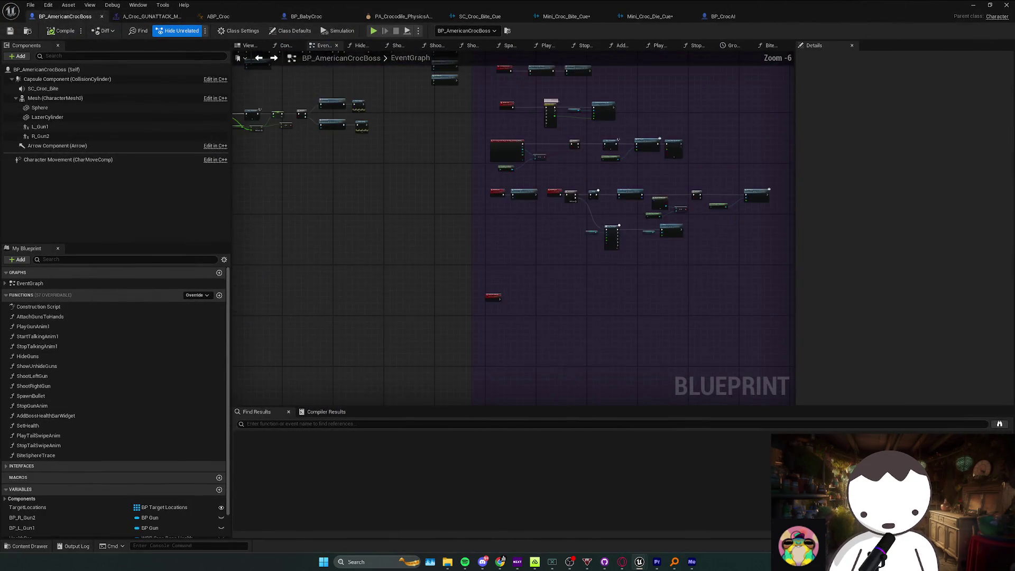
{"action": "scroll", "coordinate": [556, 255], "scroll_direction": "up", "scroll_amount": 4}
{"action": "scroll", "coordinate": [639, 295], "scroll_direction": "down", "scroll_amount": 4}
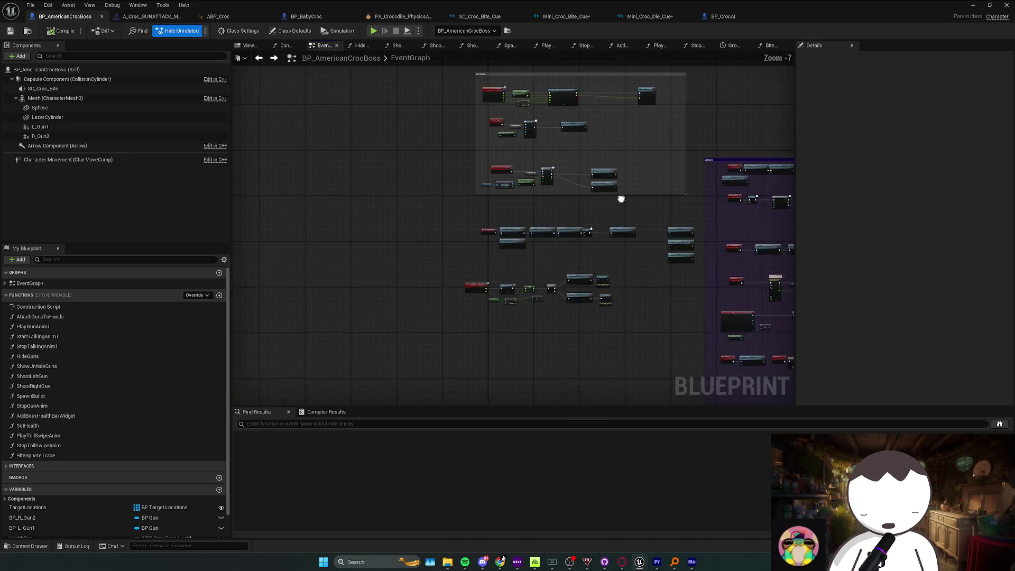
{"action": "left_click", "coordinate": [307, 16]}
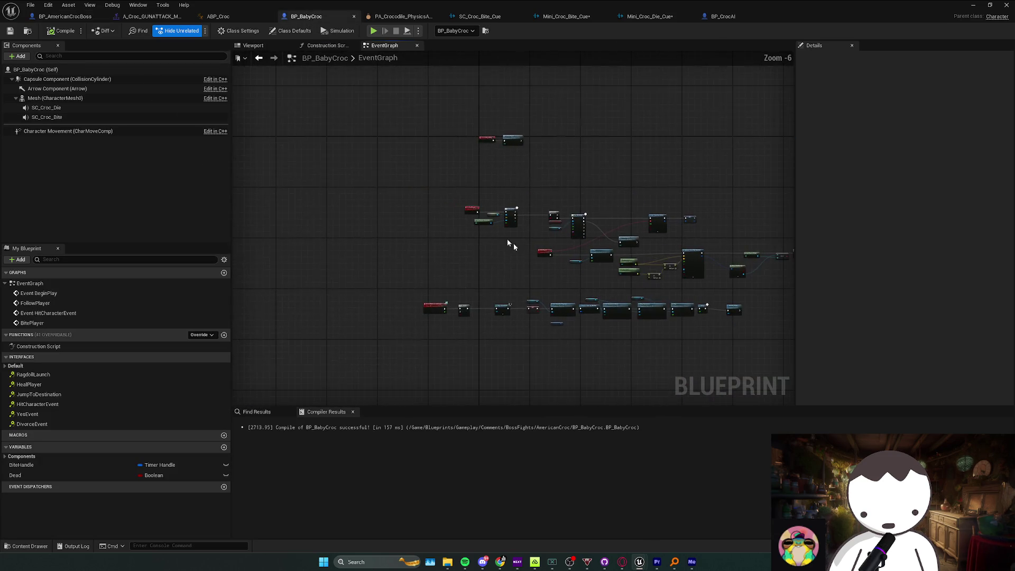
{"action": "left_click", "coordinate": [132, 98]}
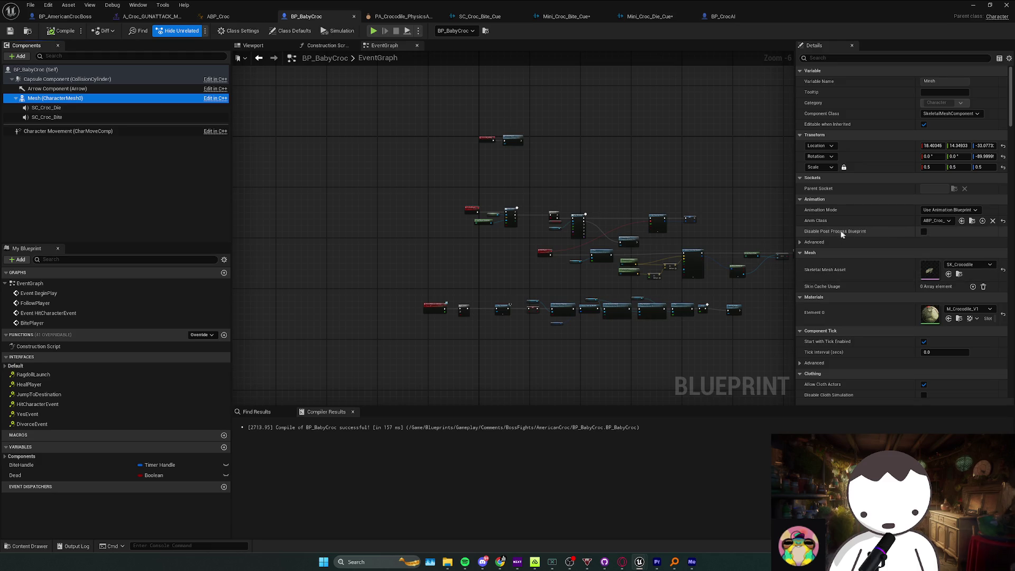
{"action": "left_click", "coordinate": [840, 241]}
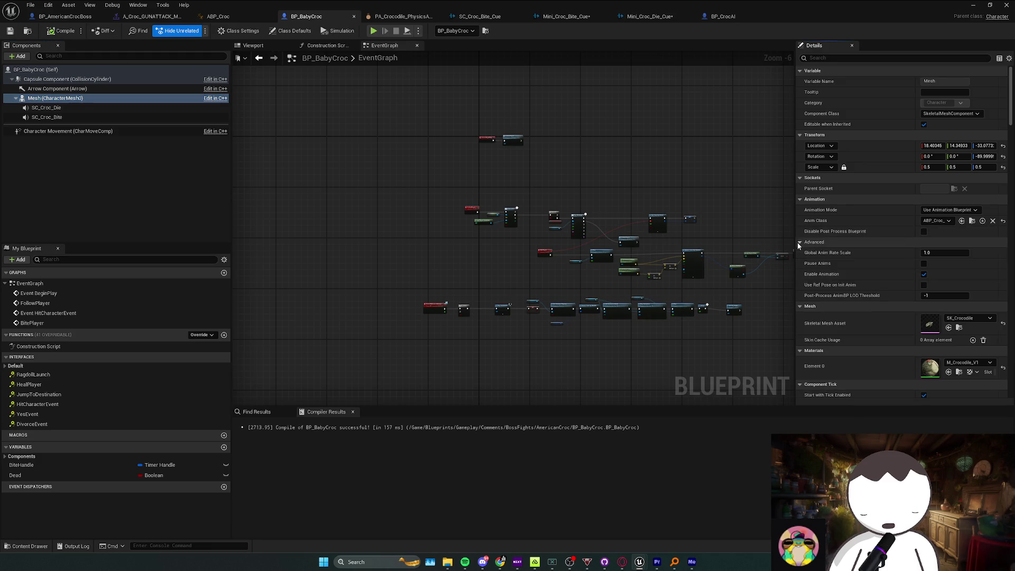
{"action": "left_click", "coordinate": [935, 254]}
{"action": "type", "text": "4"}
{"action": "key", "text": "Return"}
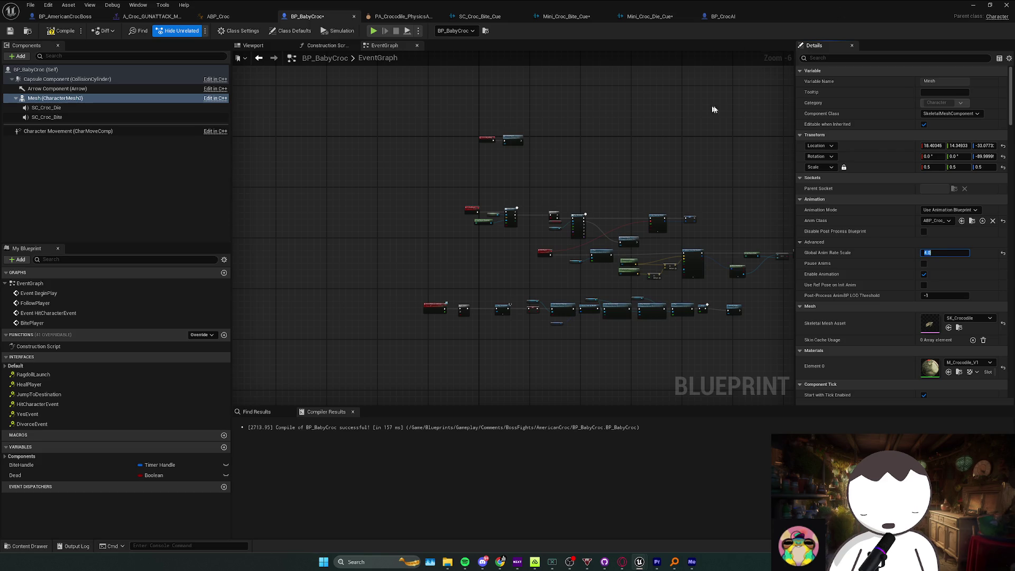
{"action": "double_click", "coordinate": [899, 4]}
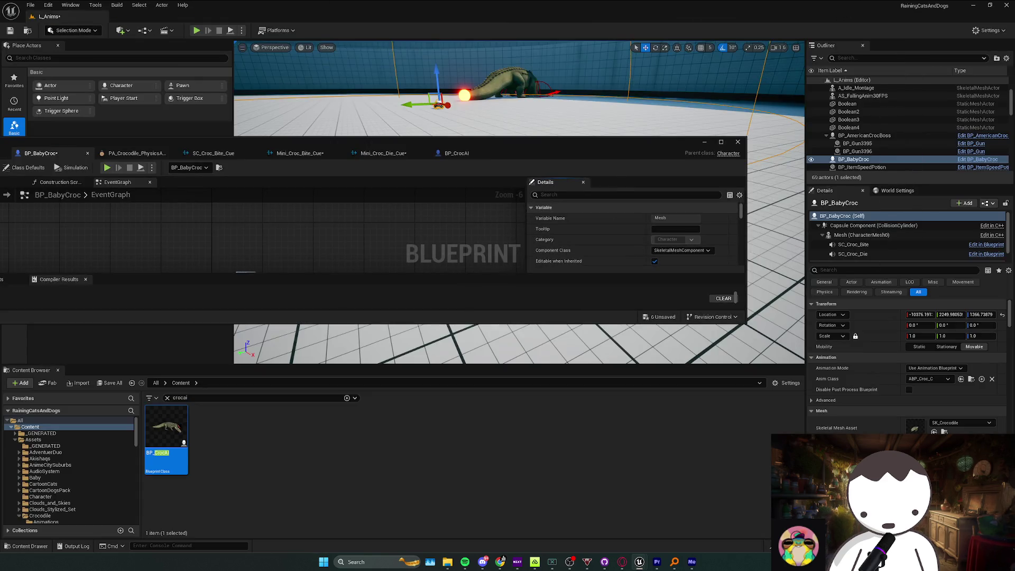
{"action": "left_click", "coordinate": [703, 141]}
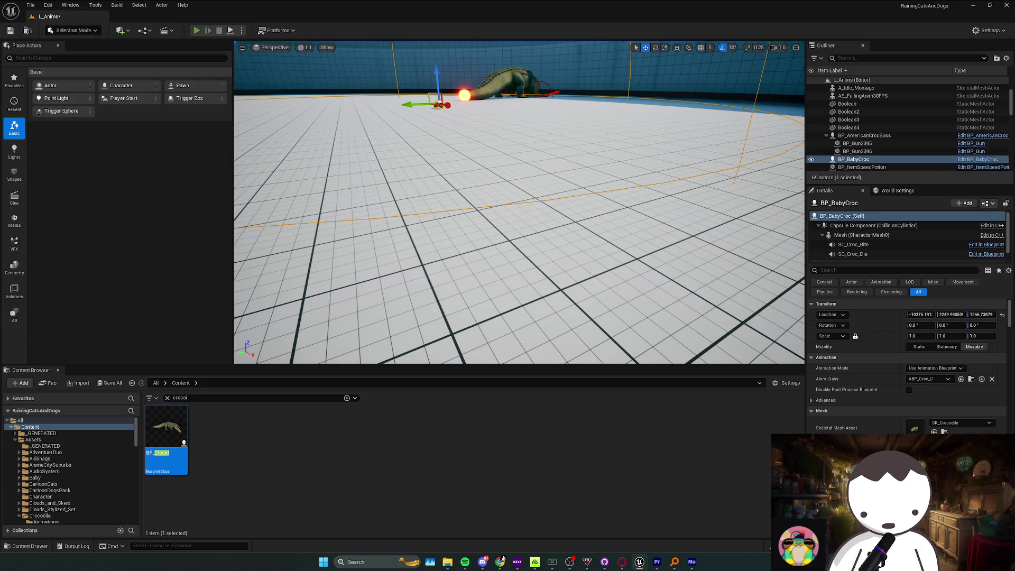